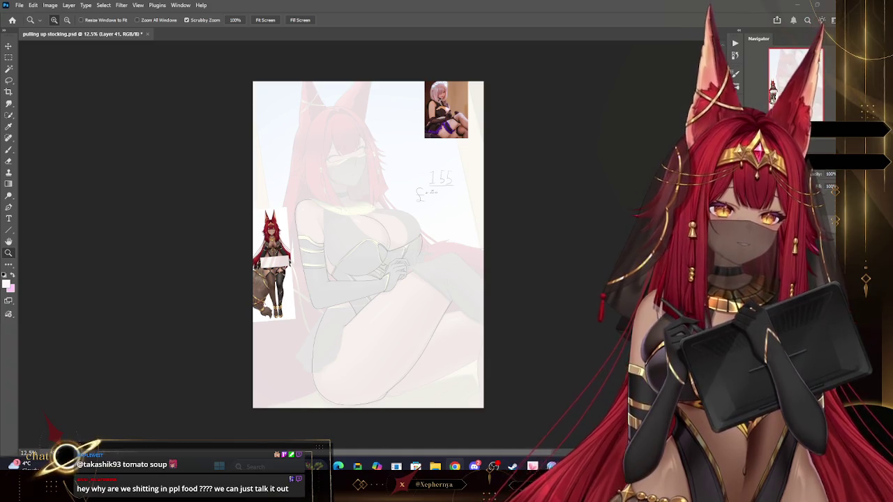
Zoom in on the artwork and raise the colour layer's opacity from 14% to 100%
mouse_move(411, 204)
left_mouse_down()
mouse_move(488, 172)
mouse_move(481, 233)
left_mouse_up()
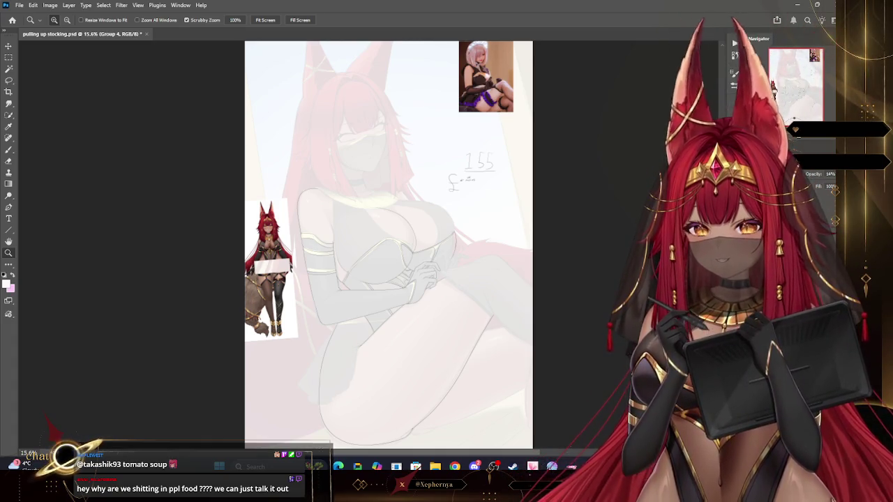
key("0")
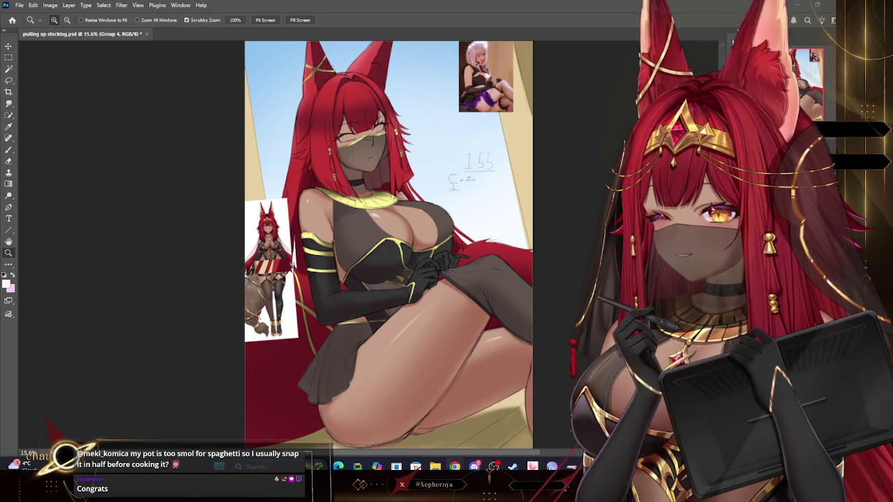
mouse_move(454, 466)
left_click(468, 345)
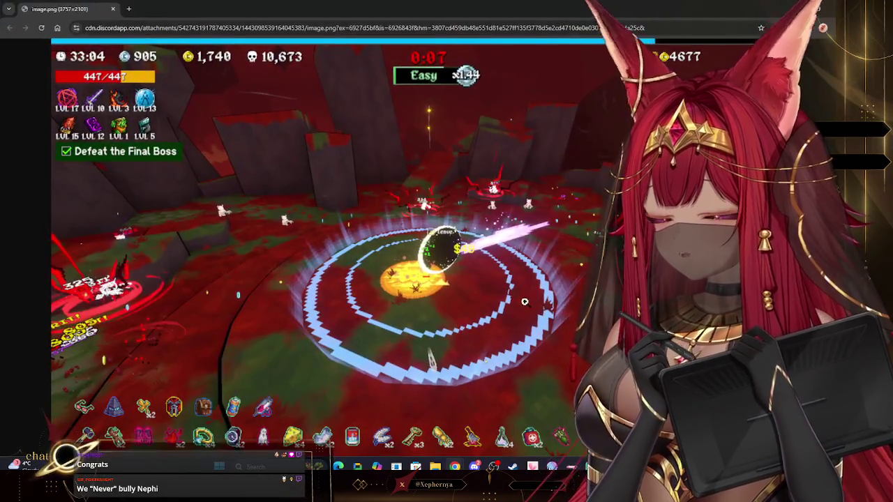
left_click(445, 261)
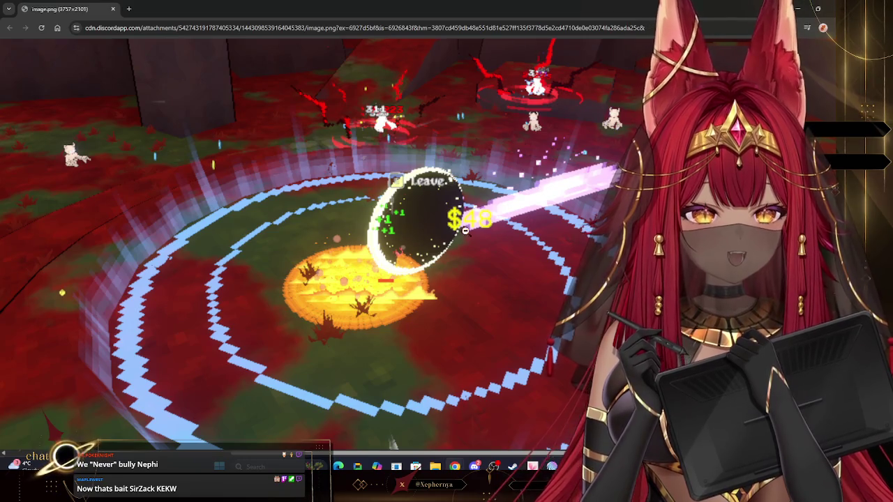
left_click(478, 213)
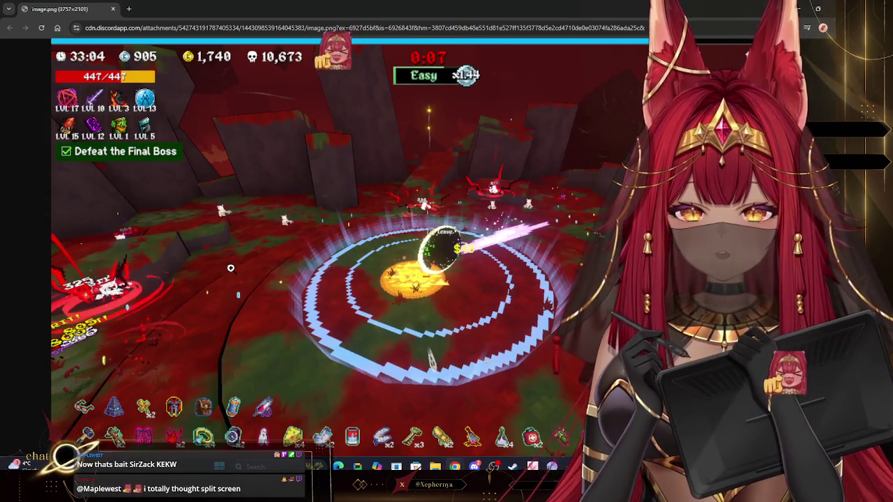
left_click(88, 127)
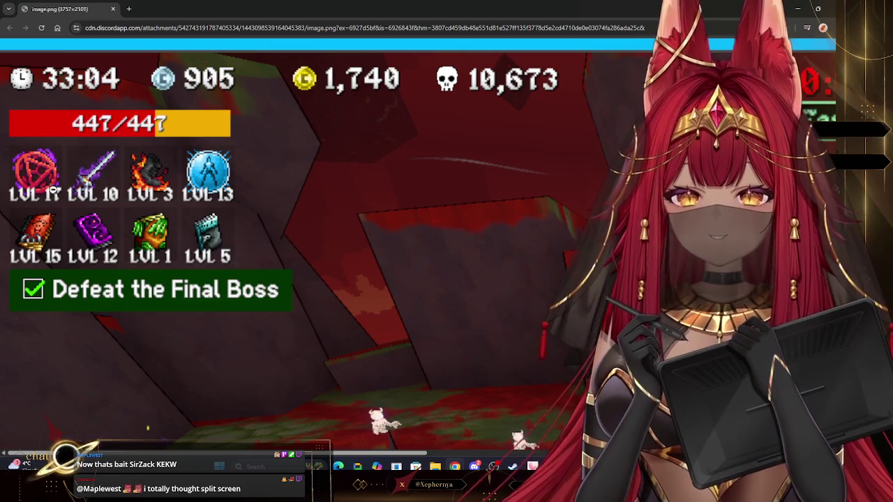
left_click(304, 308)
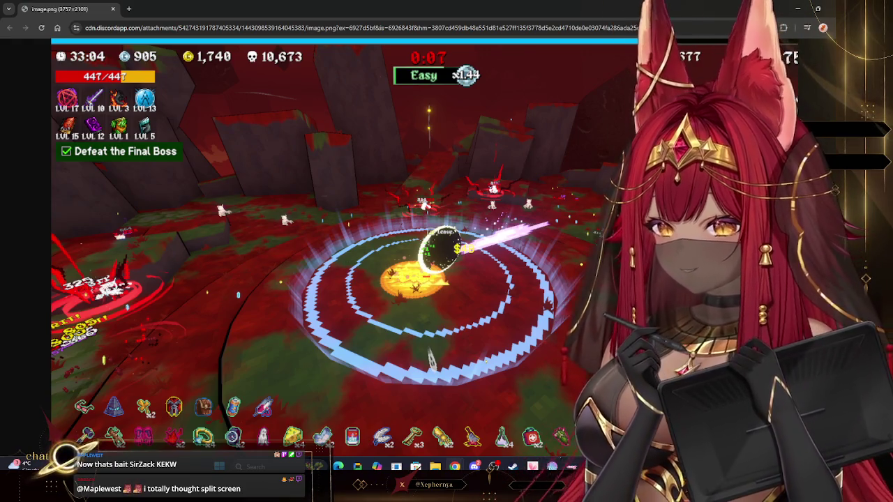
left_click(93, 105)
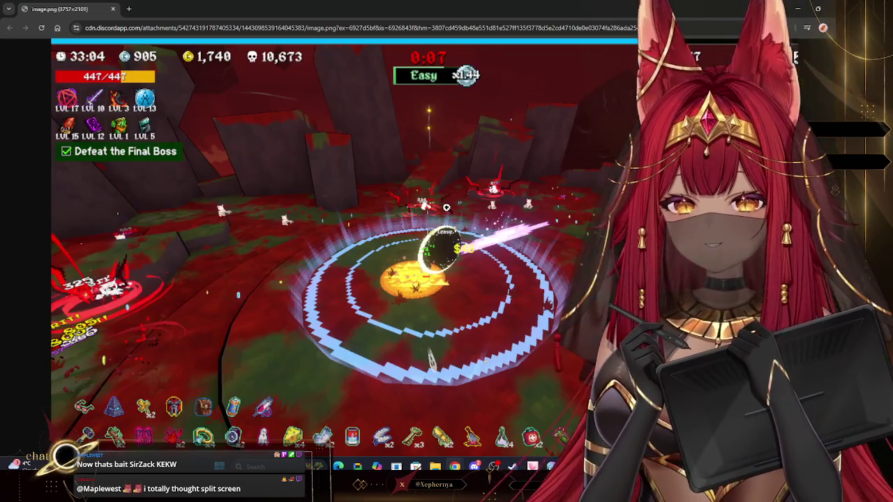
left_click(446, 208)
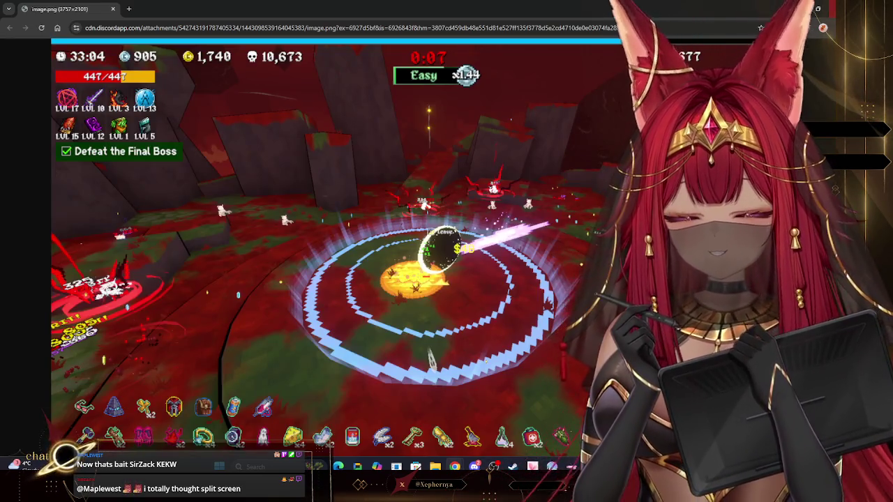
left_click(834, 8)
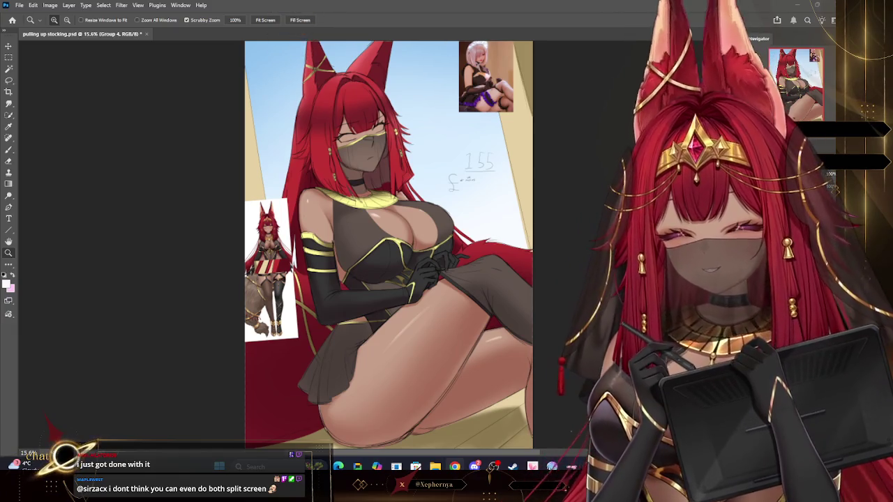
Drop the colour layer to near-transparent opacity and zoom out and in around the page
key("1")
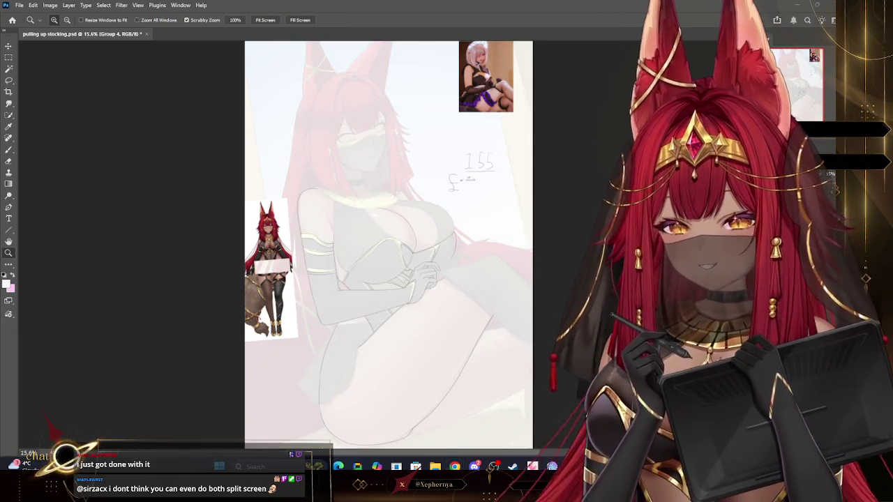
left_click(532, 272, "alt")
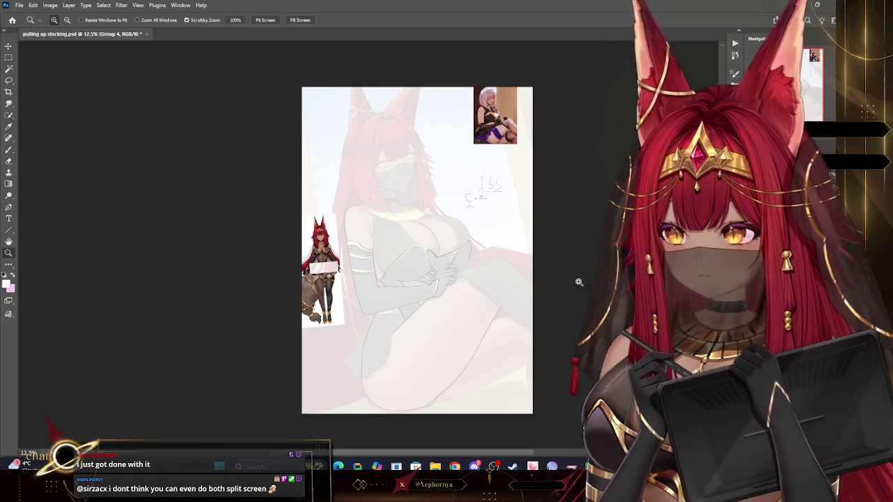
scroll(579, 282, "down", 2)
scroll(572, 259, "down", 1)
scroll(556, 267, "up", 3)
scroll(518, 314, "up", 1)
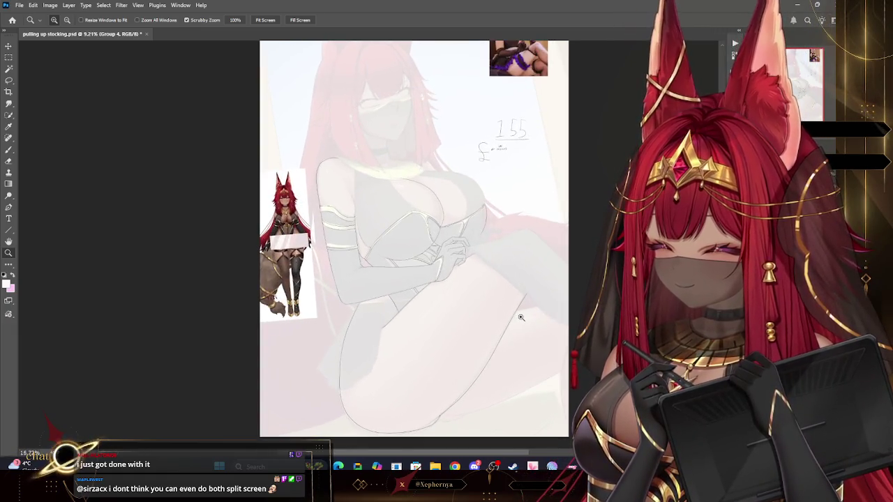
scroll(520, 317, "down", 1)
scroll(521, 318, "up", 2)
scroll(523, 318, "up", 2)
scroll(524, 318, "down", 1)
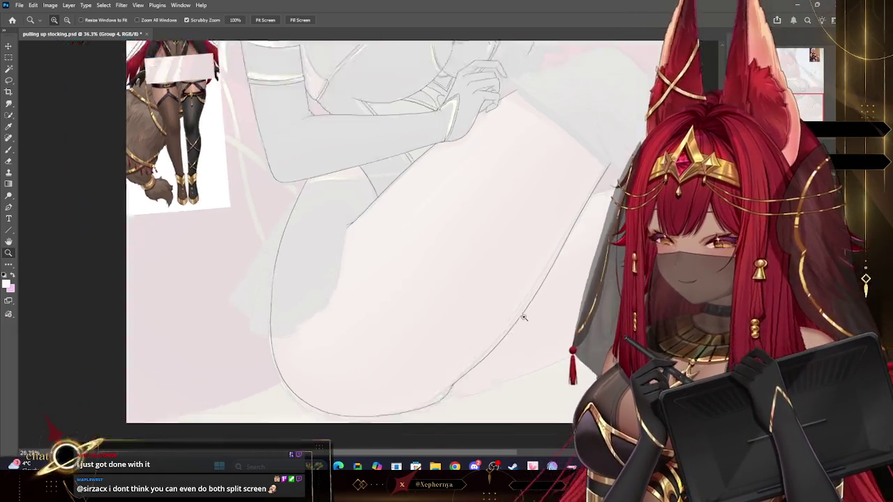
scroll(525, 318, "down", 1)
scroll(489, 269, "down", 1)
scroll(442, 209, "down", 1)
scroll(488, 140, "down", 1)
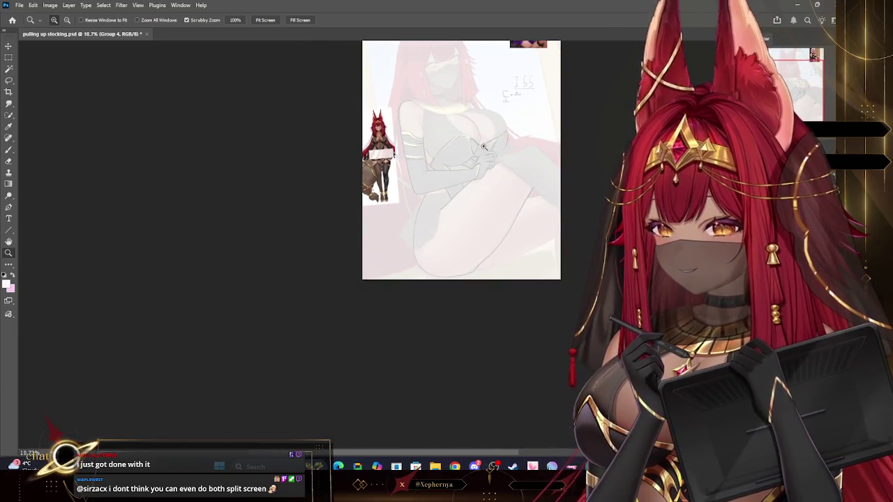
scroll(482, 148, "up", 2)
scroll(474, 120, "up", 1)
scroll(378, 219, "down", 1)
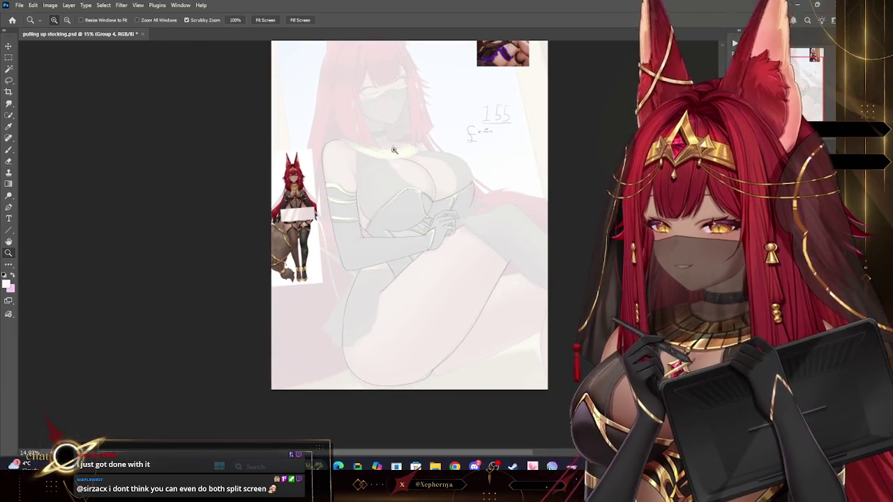
scroll(439, 114, "up", 1)
scroll(444, 114, "up", 1)
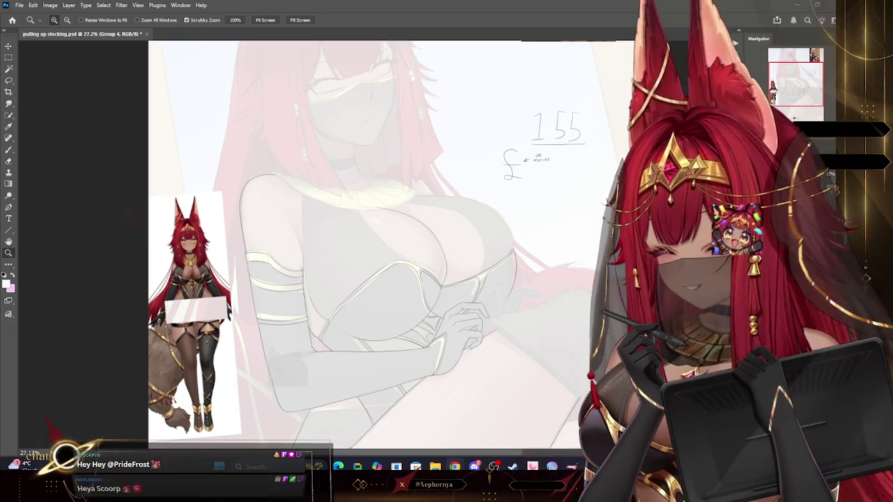
Zoom into the leg line art and select Layer 42
left_click_drag(417, 180, 279, 202)
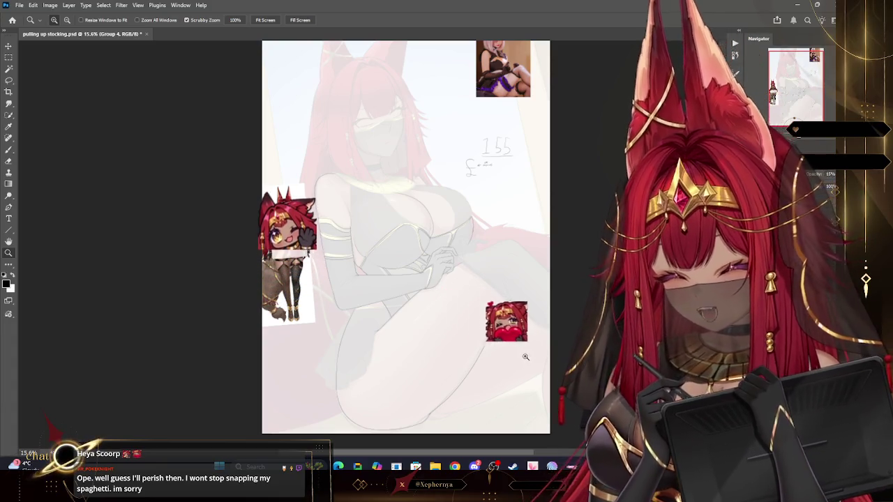
left_click_drag(552, 407, 508, 365)
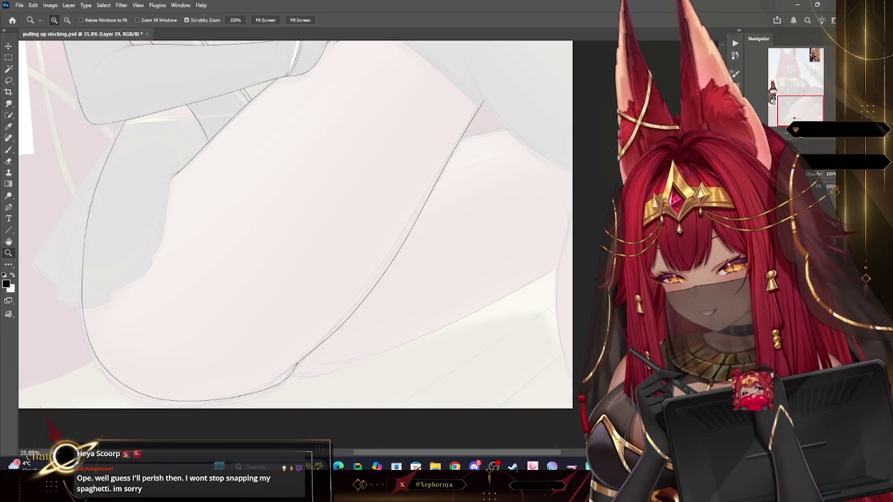
left_click(397, 389, "ctrl")
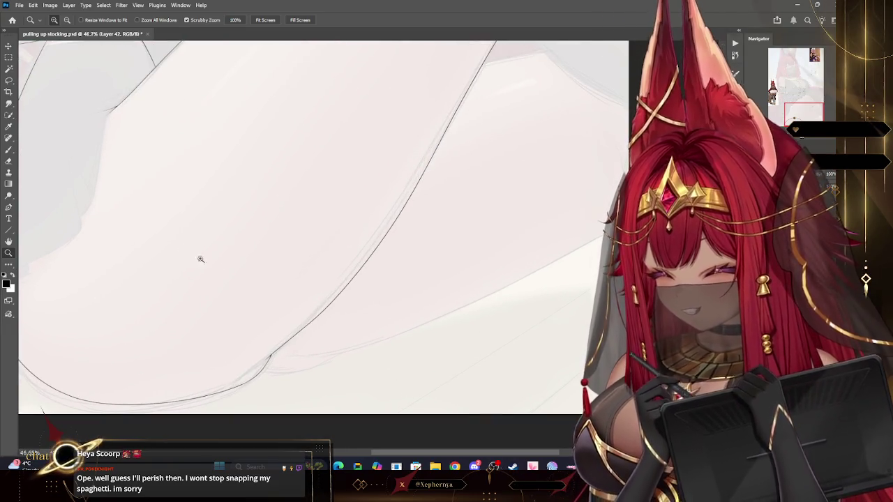
Use the KYLE Ultimate Inking Thick 'n Thin brush with raised smoothing to ink the leg contour
left_click(8, 150)
left_click(61, 19)
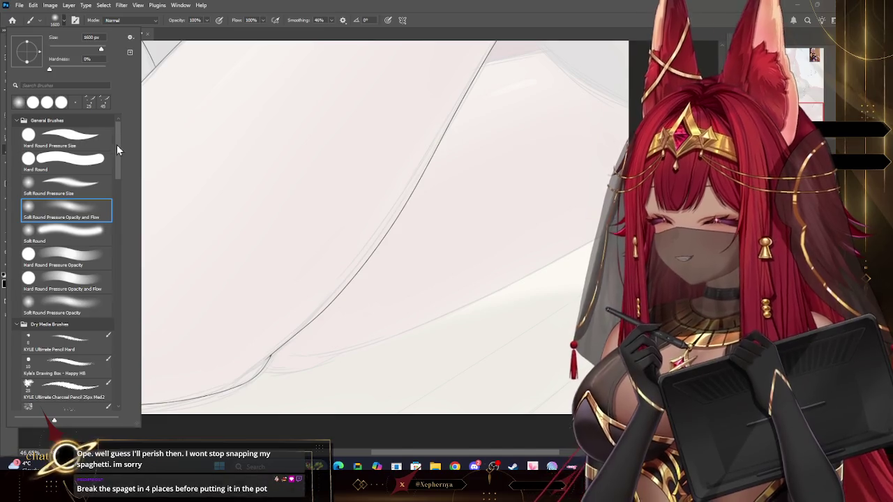
scroll(117, 143, "down", 5)
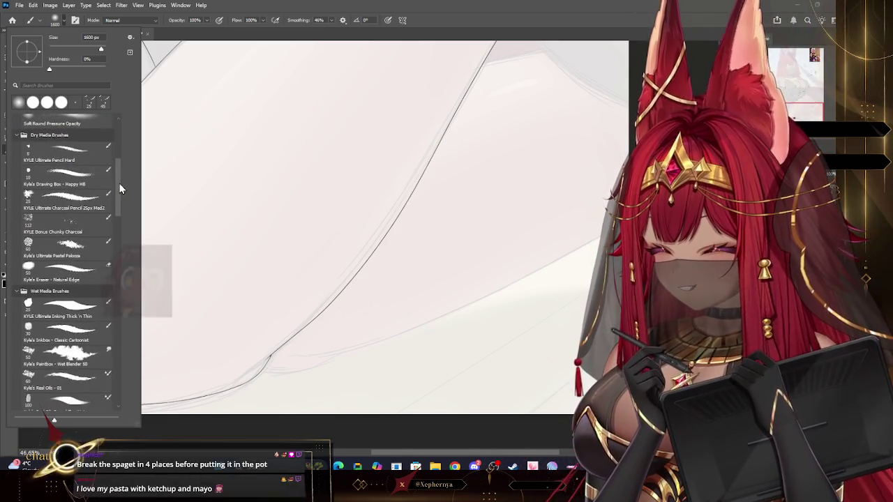
left_click(63, 314)
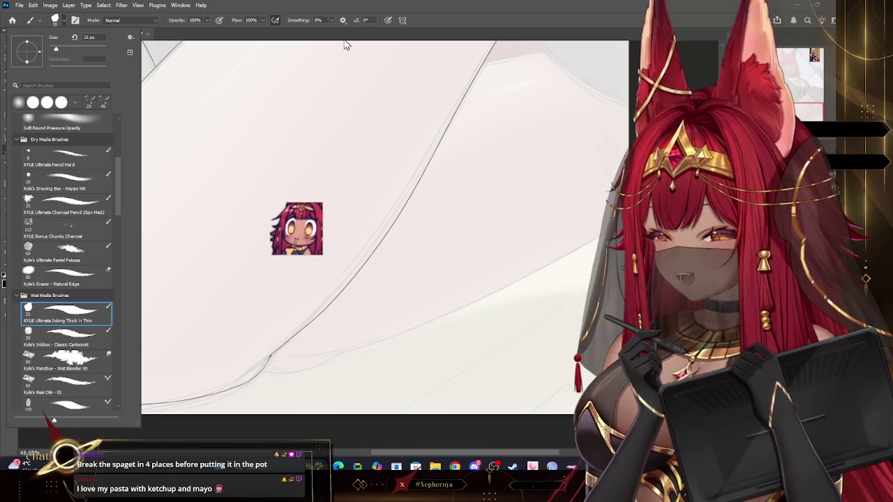
left_click(336, 31)
left_click_drag(336, 32, 349, 32)
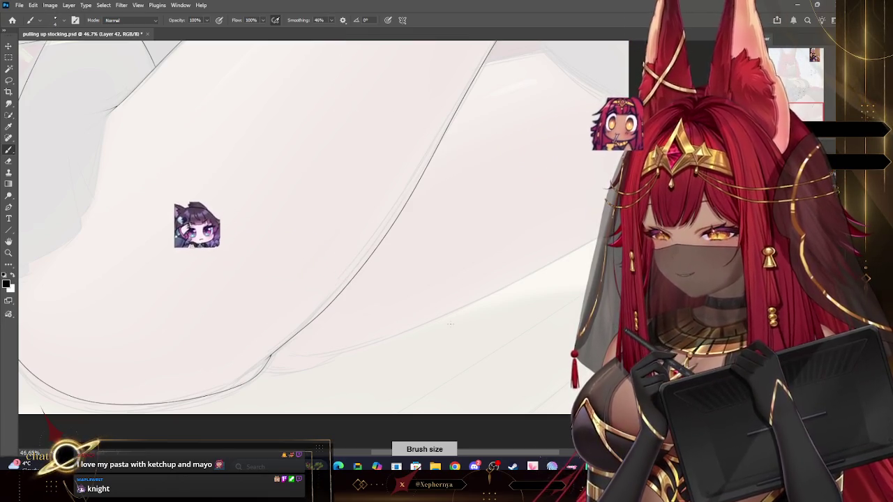
left_click_drag(313, 353, 607, 234)
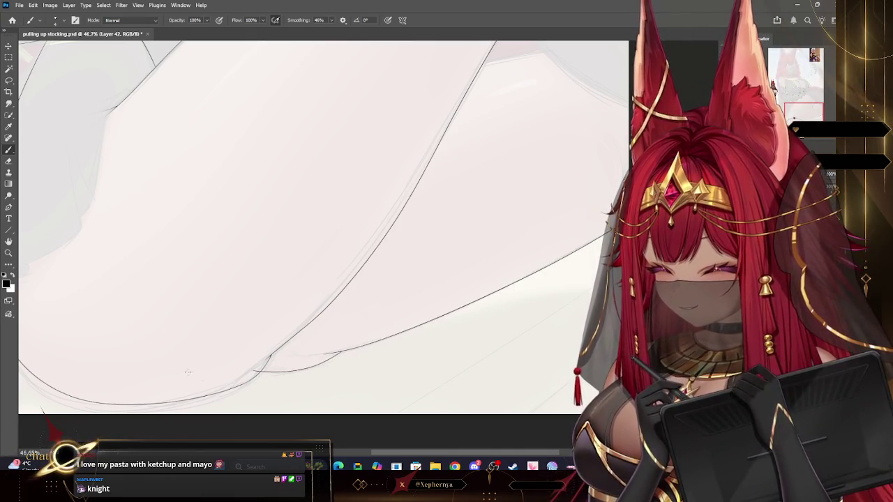
Zoom into the leg-line junction and give the Eraser a smaller Hard Round Pressure Size tip
left_click(8, 253)
left_click_drag(310, 376, 433, 359)
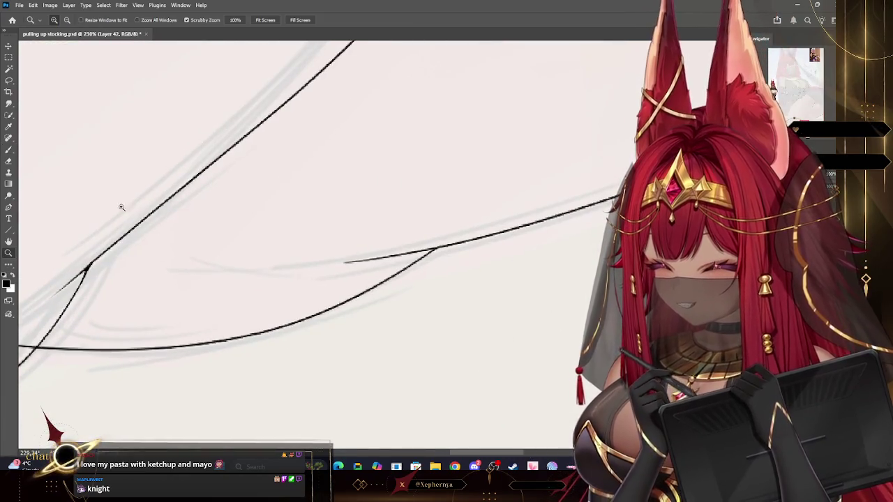
left_click(9, 150)
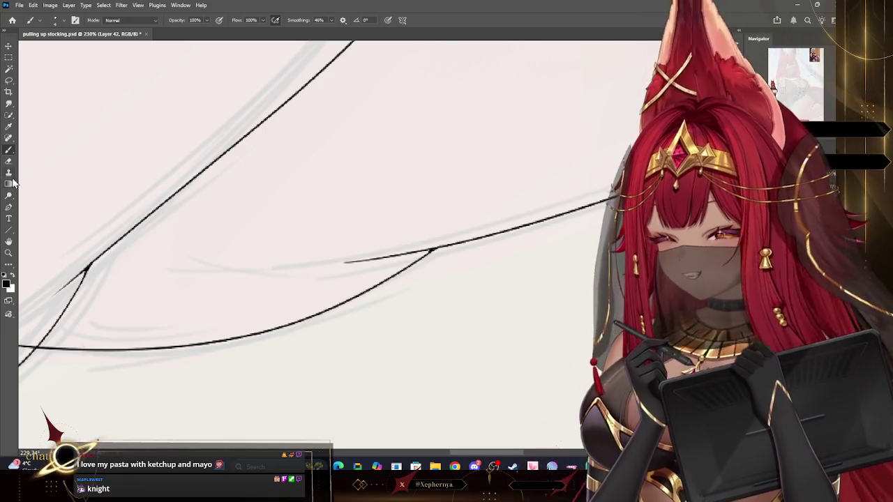
key("e")
key("bracketleft")
key("bracketleft")
key("bracketleft")
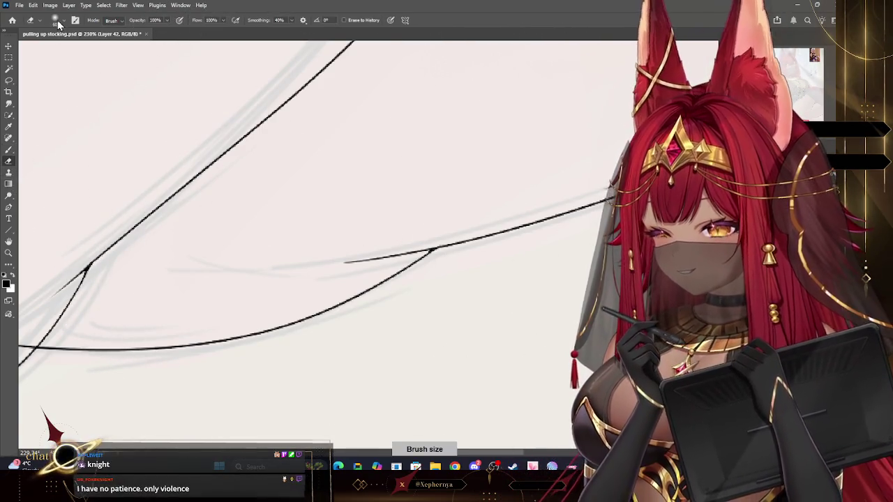
left_click(55, 20)
left_click(63, 136)
key("Return")
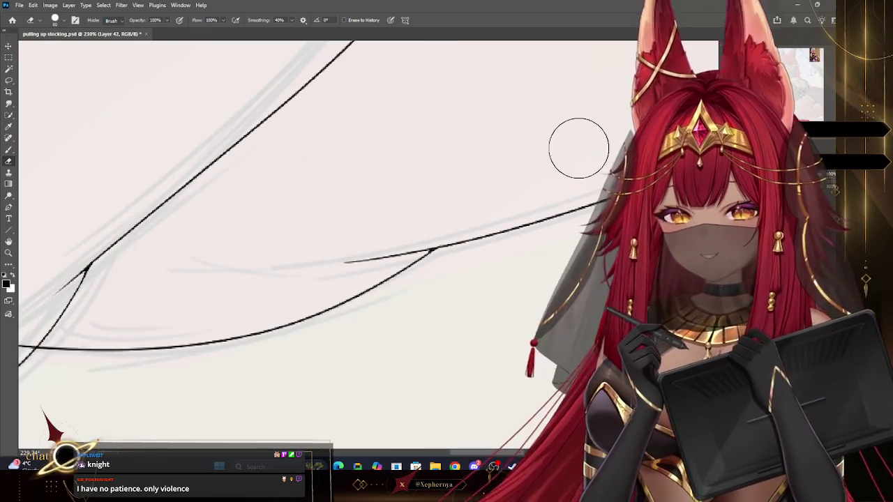
key("bracketleft")
key("bracketleft")
key("bracketleft")
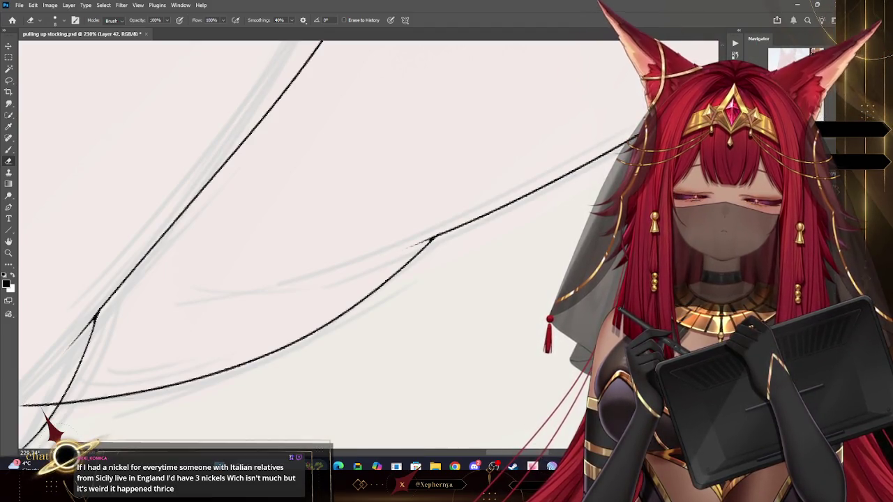
left_click_drag(279, 279, 461, 142)
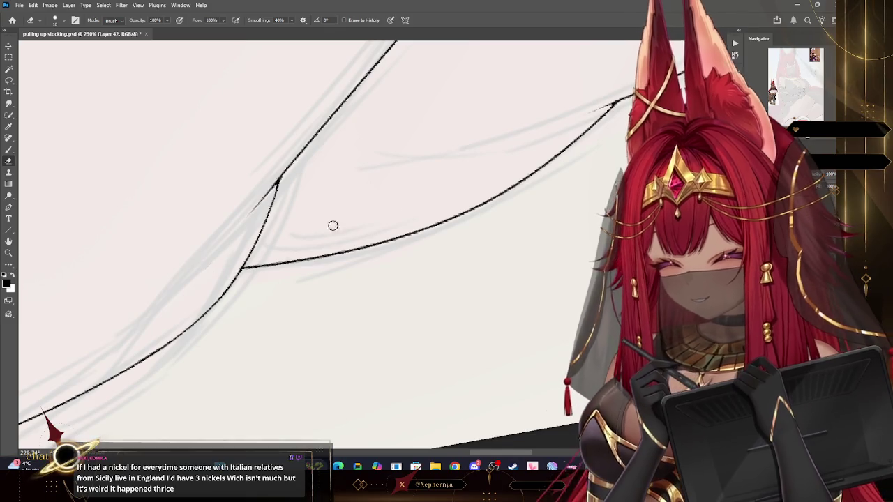
Ink the pointed corner lines along the stocking edge, switching between line-art layers
left_click(8, 150)
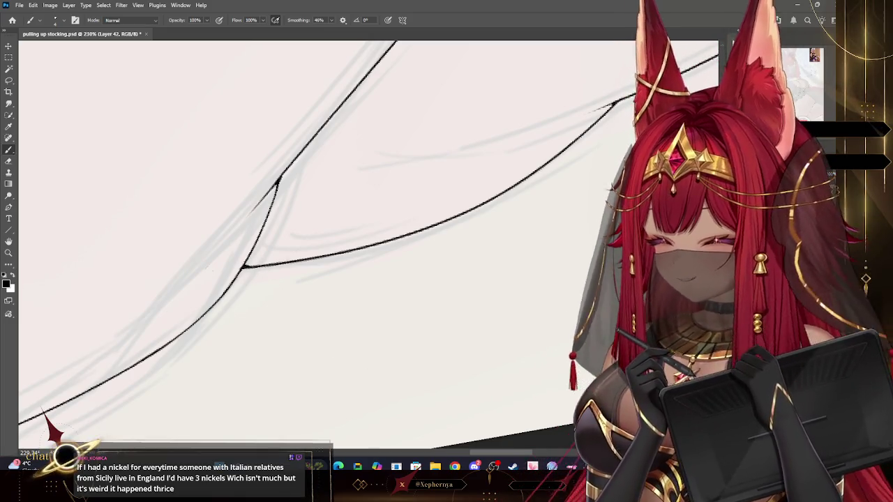
key("alt+bracketleft")
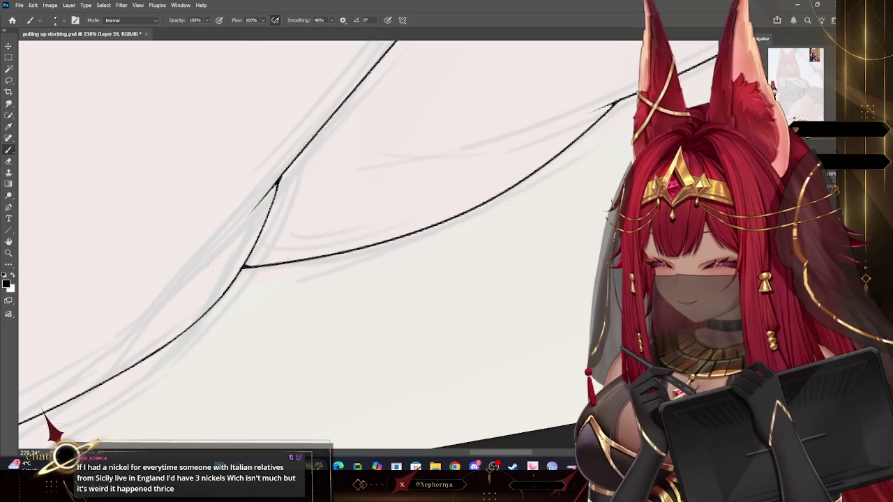
key("e")
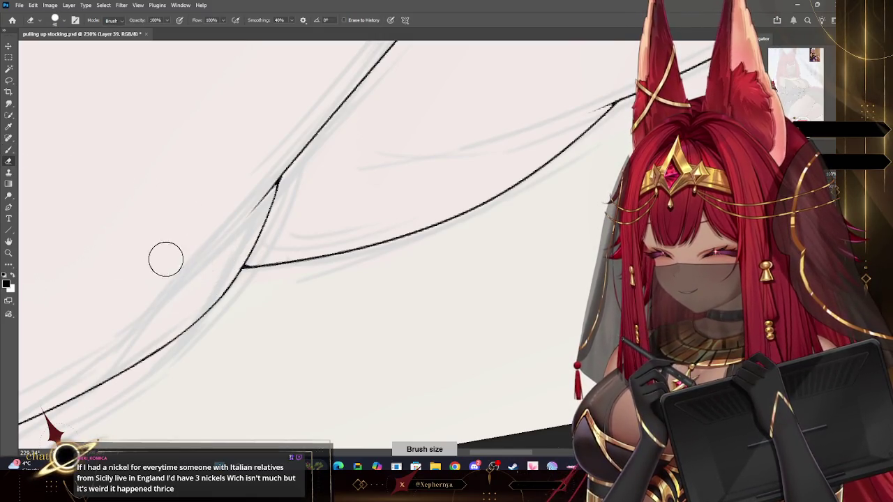
key("z")
scroll(249, 361, "down", 10)
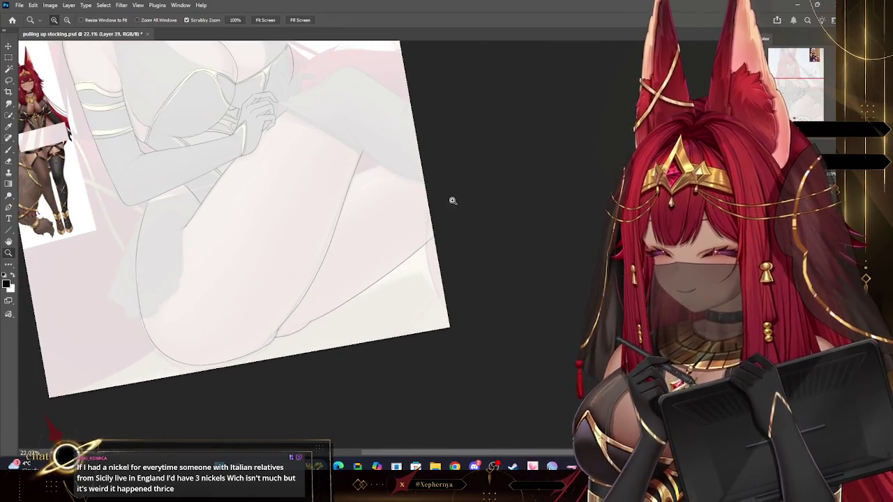
scroll(411, 156, "up", 3)
scroll(418, 152, "up", 3)
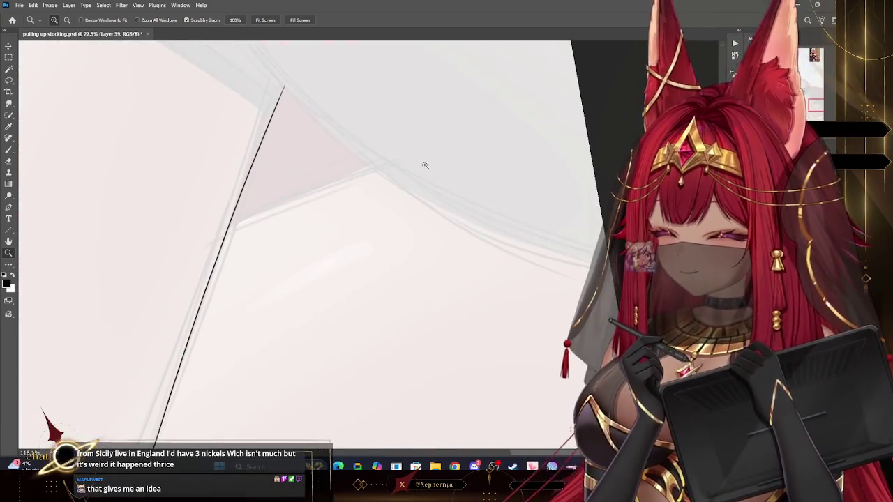
scroll(423, 165, "up", 3)
key("b")
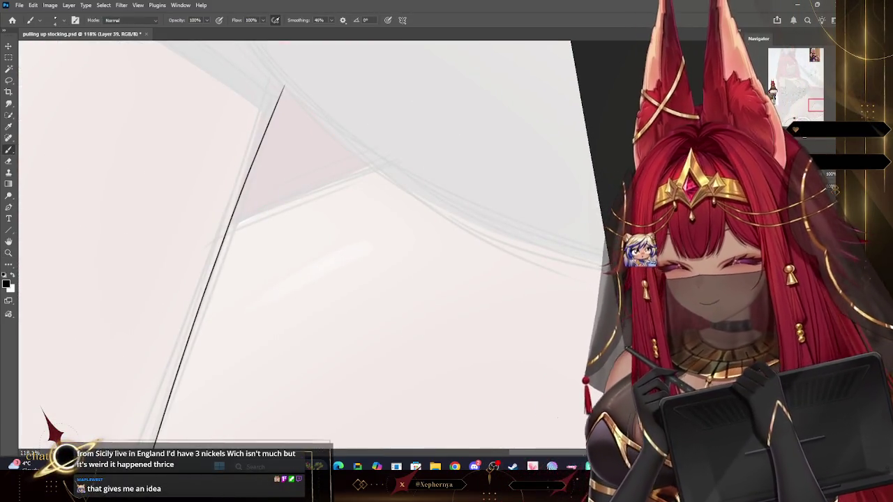
key("ctrl+shift+alt+n")
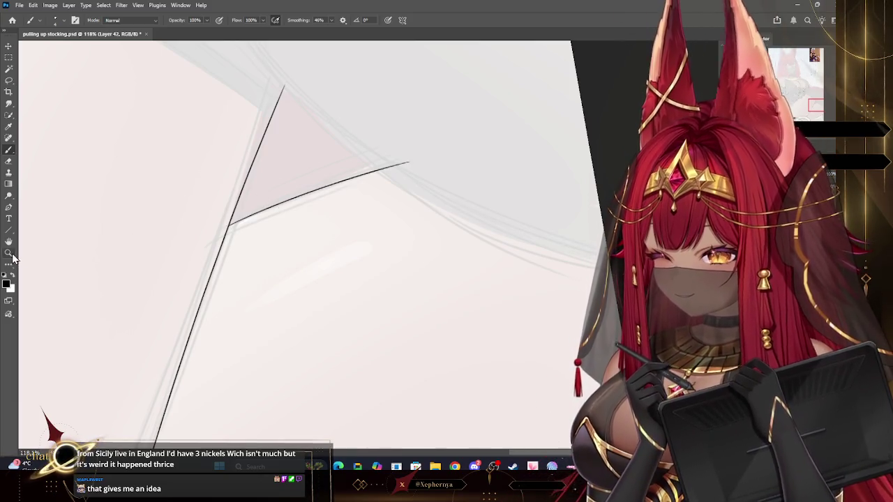
scroll(269, 217, "up", 5)
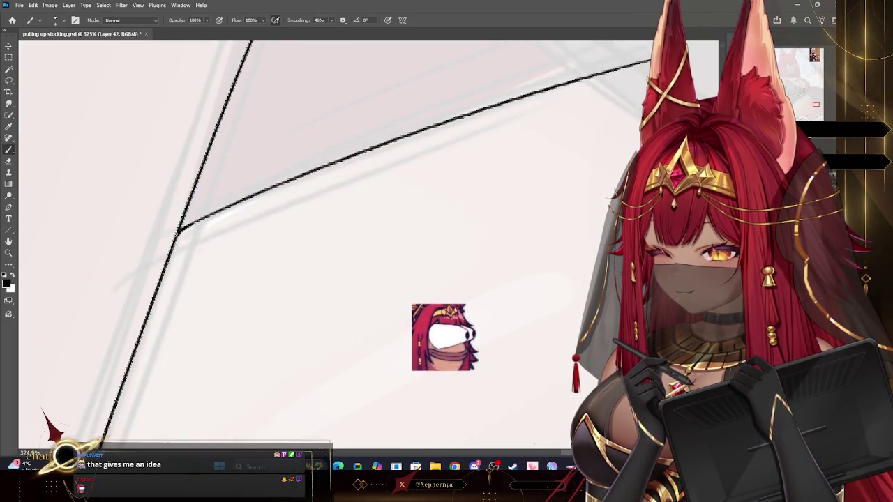
Undo the last stroke and zoom in on the hand and thigh
key("ctrl+z")
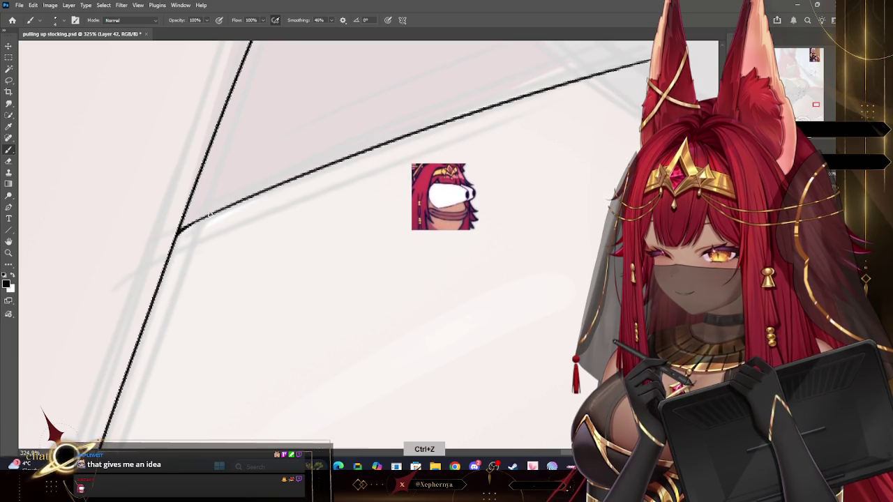
key("z")
scroll(314, 285, "down", 5)
scroll(424, 260, "down", 3)
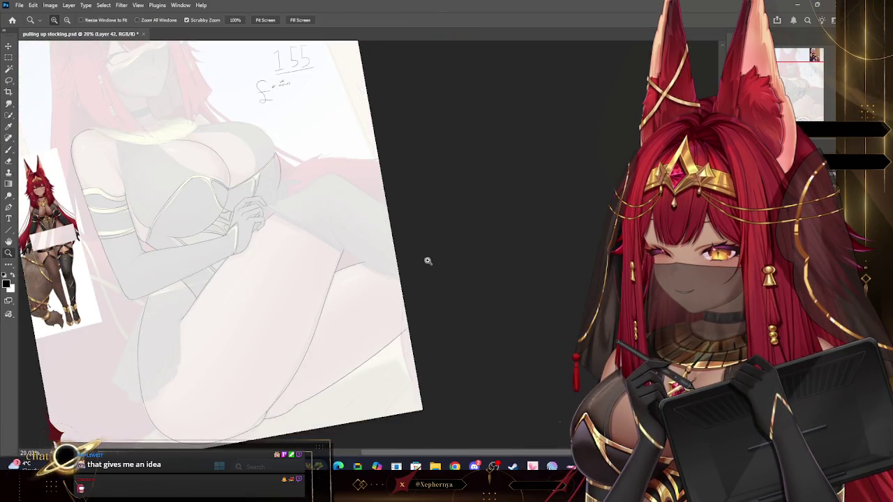
scroll(418, 264, "down", 2)
left_click_drag(346, 222, 368, 227)
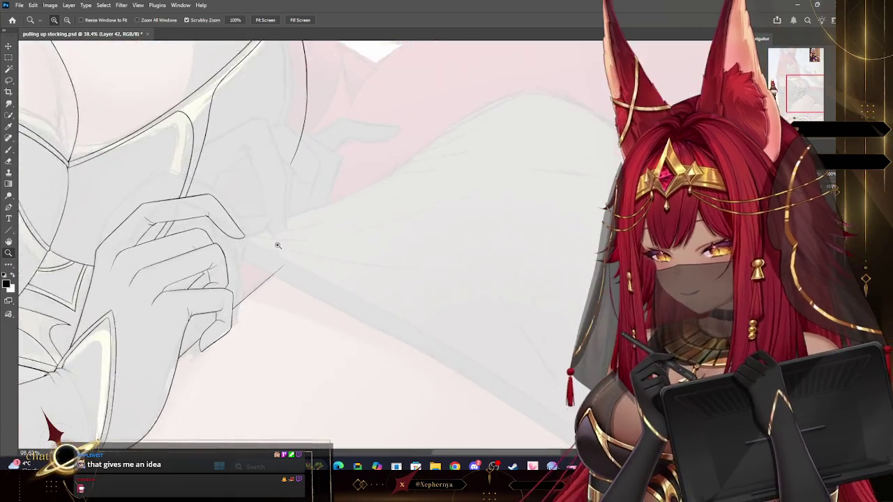
left_click_drag(247, 232, 300, 233)
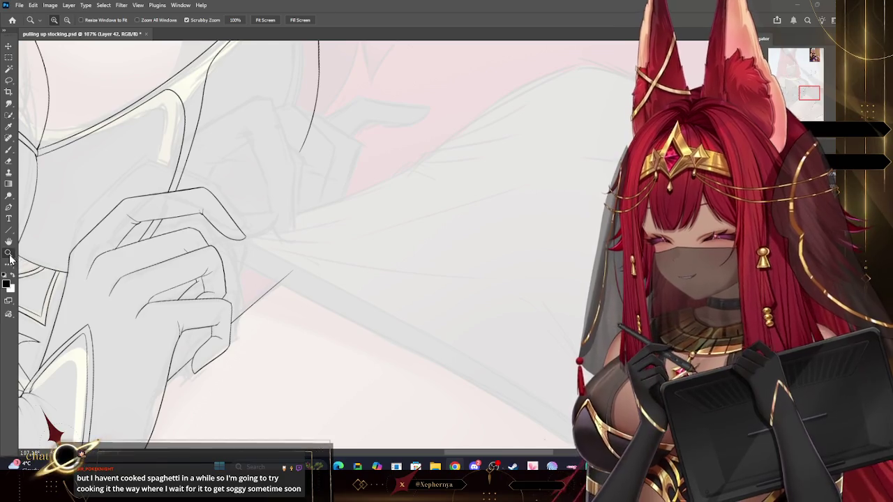
Reset the canvas rotation to upright and zoom from the full sketch onto the upper arm
scroll(374, 243, "down", 3)
scroll(350, 239, "down", 2)
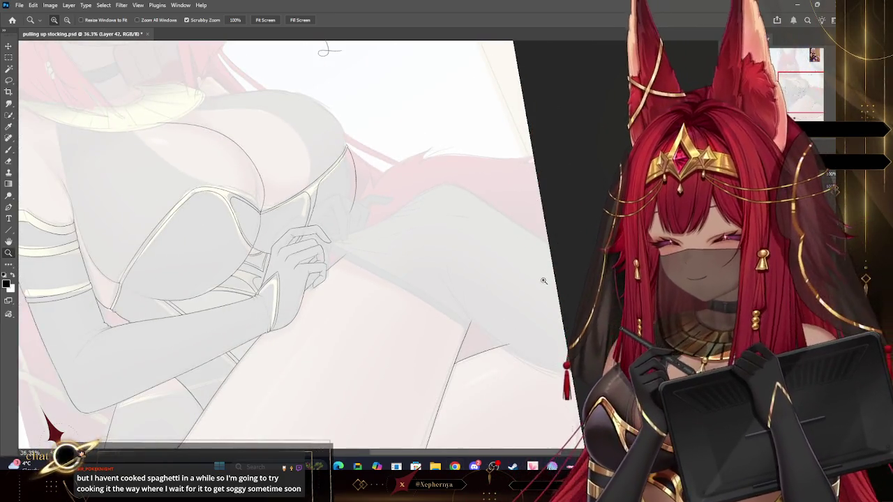
scroll(542, 279, "down", 2)
scroll(510, 267, "down", 2)
key("Escape")
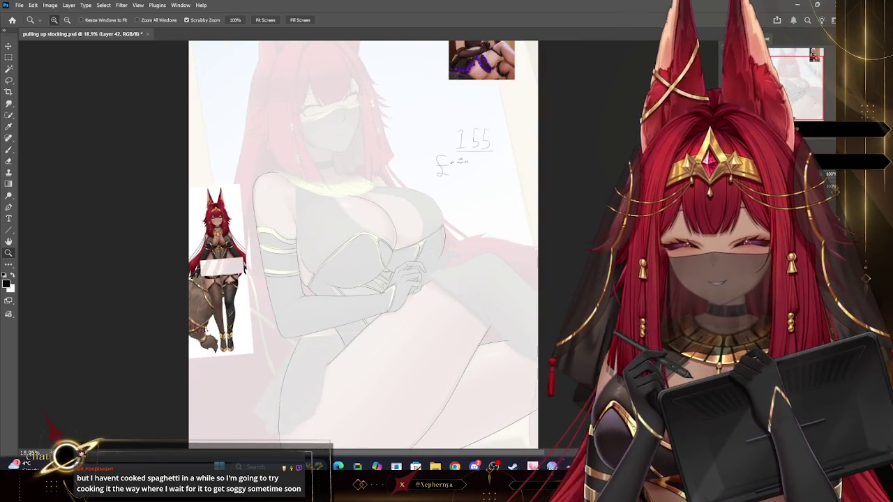
mouse_move(468, 318)
left_mouse_down()
mouse_move(458, 299)
mouse_move(370, 374)
left_mouse_up()
left_click_drag(316, 407, 338, 397)
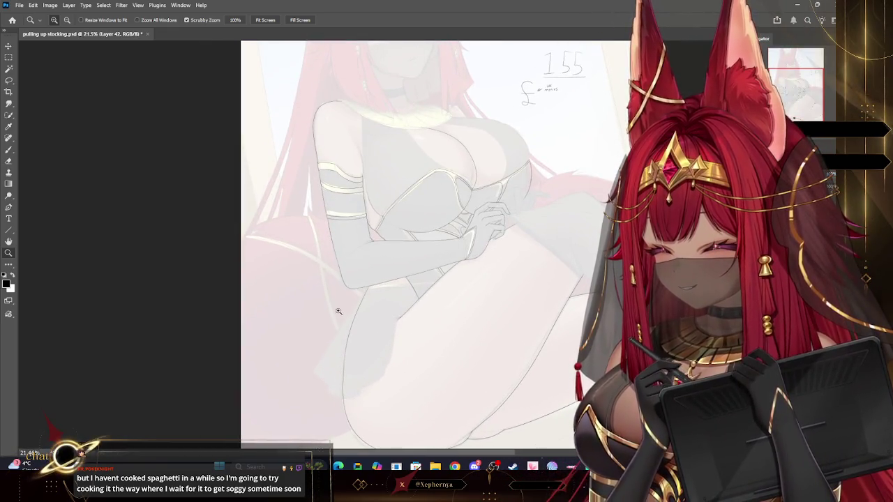
left_click_drag(298, 239, 512, 177)
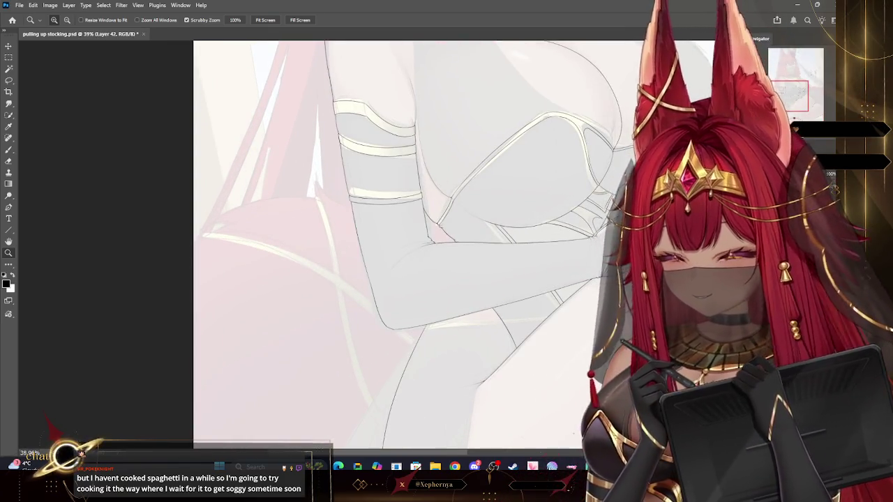
left_click_drag(320, 199, 433, 205)
left_click(8, 150)
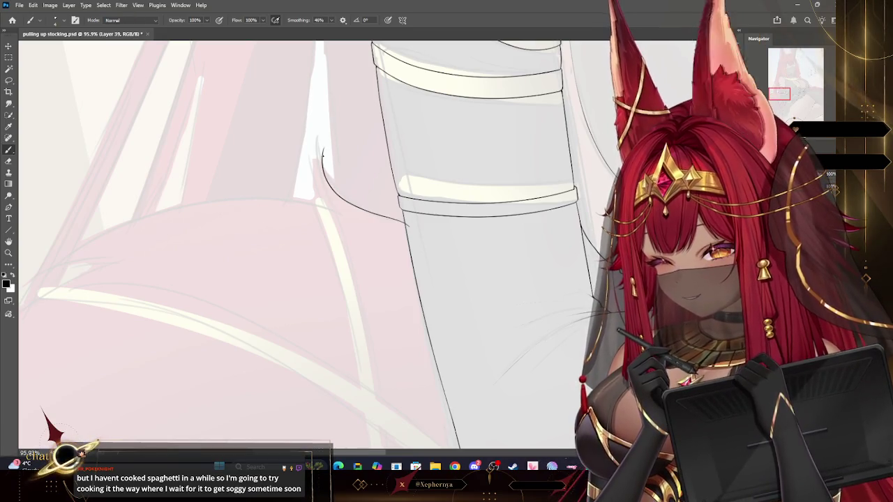
Ink a curved line joining the existing stroke, undoing a stray attempt
left_click_drag(323, 148, 359, 210)
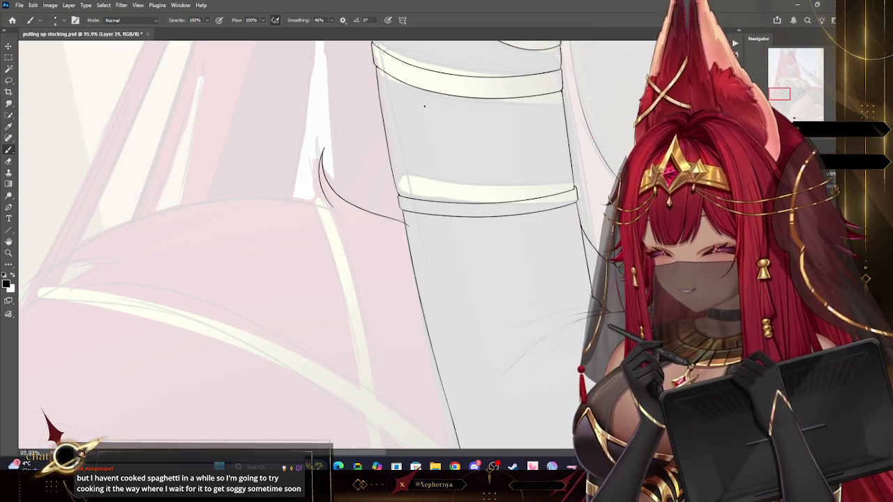
scroll(424, 106, "up", 5)
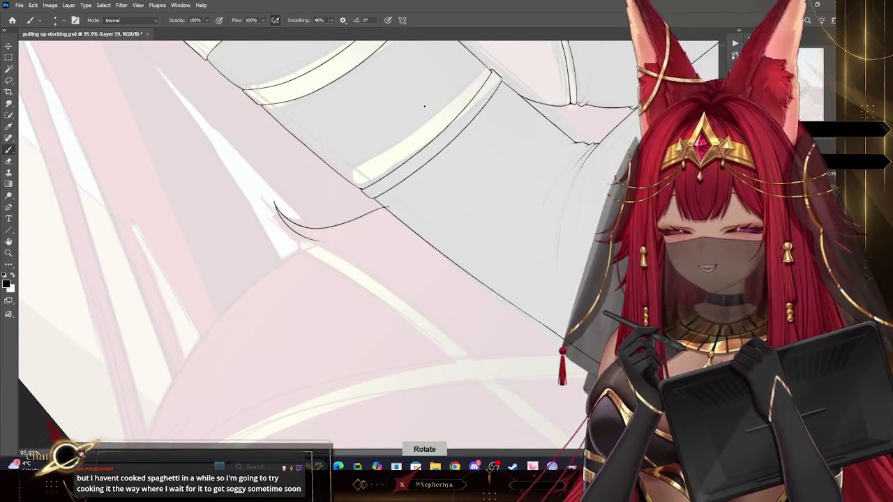
scroll(410, 171, "down", 3)
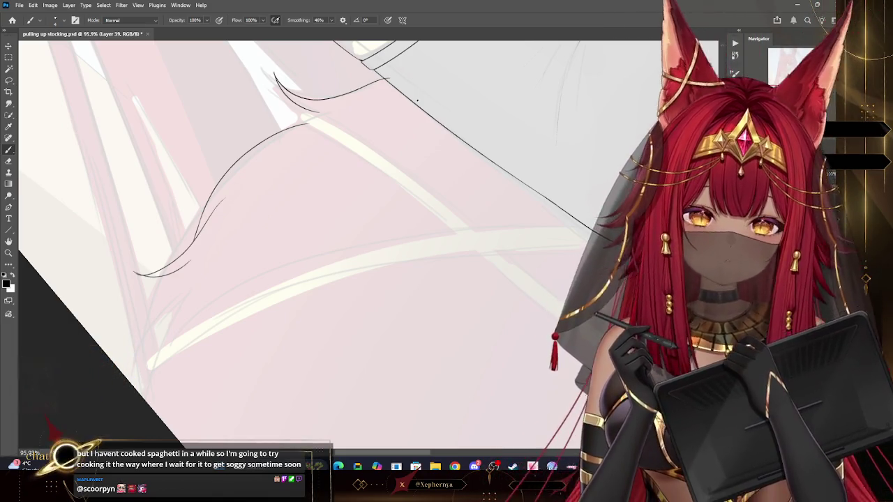
key("z")
left_click_drag(282, 79, 305, 72)
key("b")
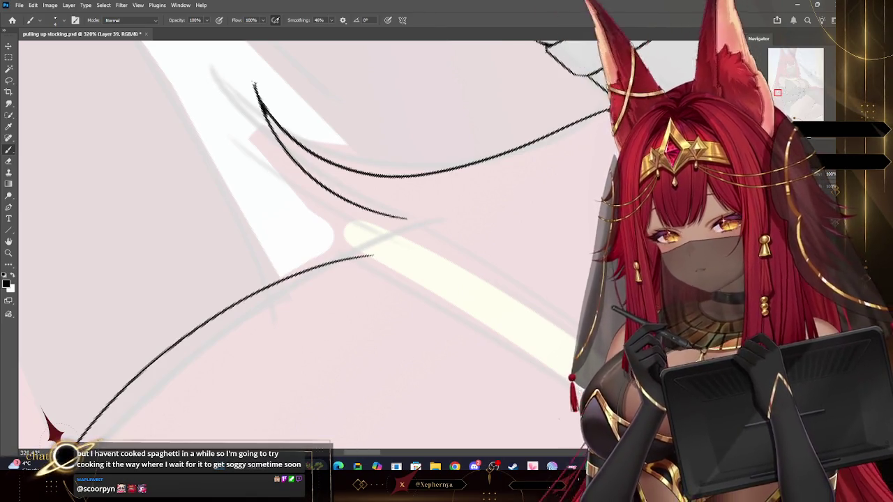
key("ctrl+z")
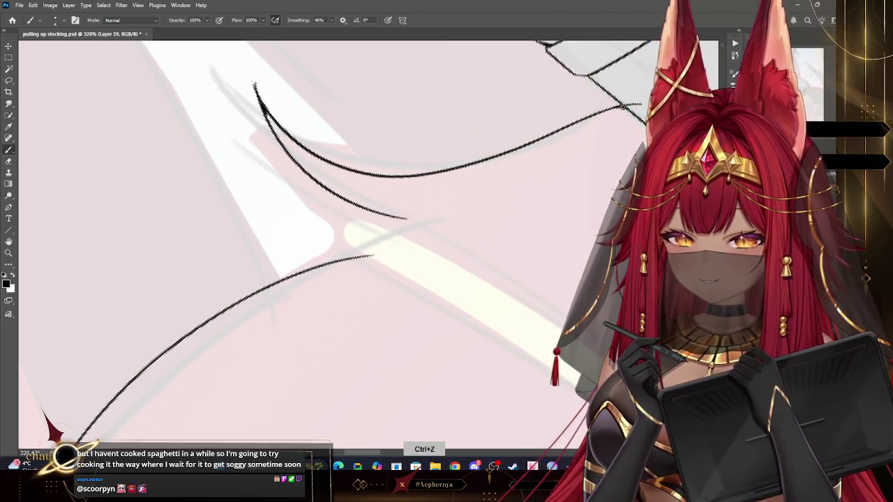
Shrink the Eraser and zoom out and back in to check the curved strokes
left_click(9, 164)
key("bracketleft")
key("bracketleft")
key("bracketleft")
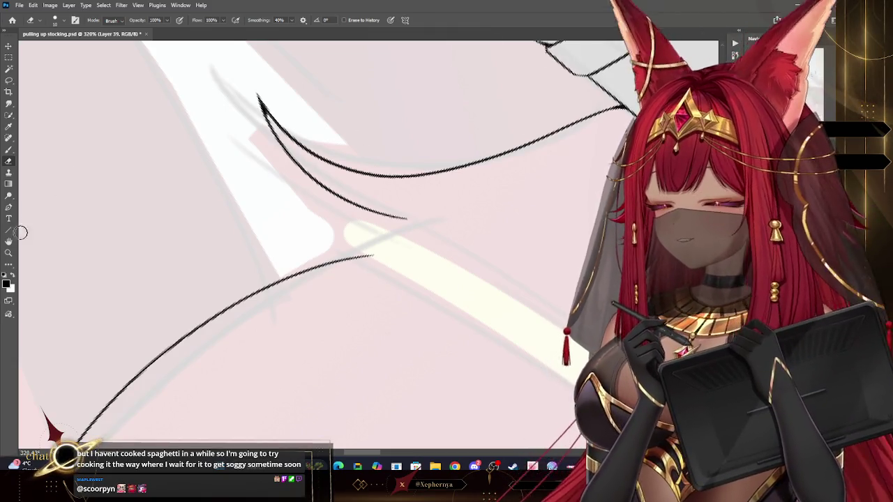
left_click(8, 252)
left_click_drag(486, 178, 462, 265)
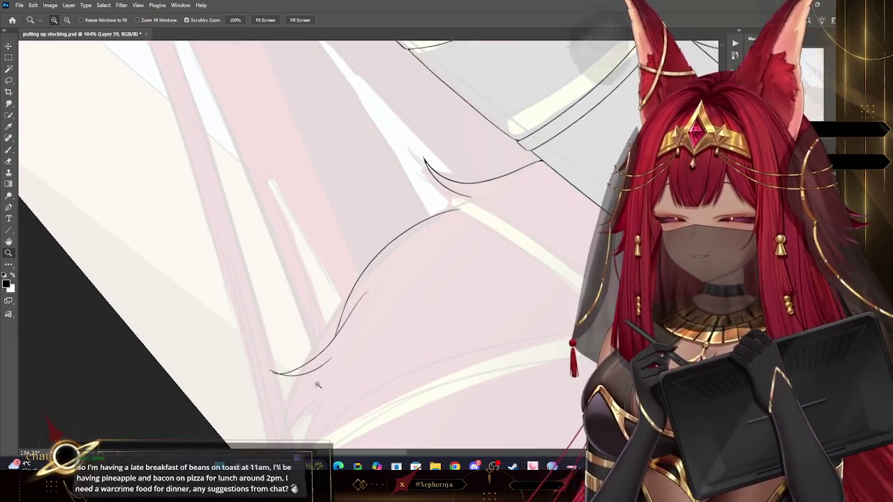
left_click_drag(354, 368, 393, 367)
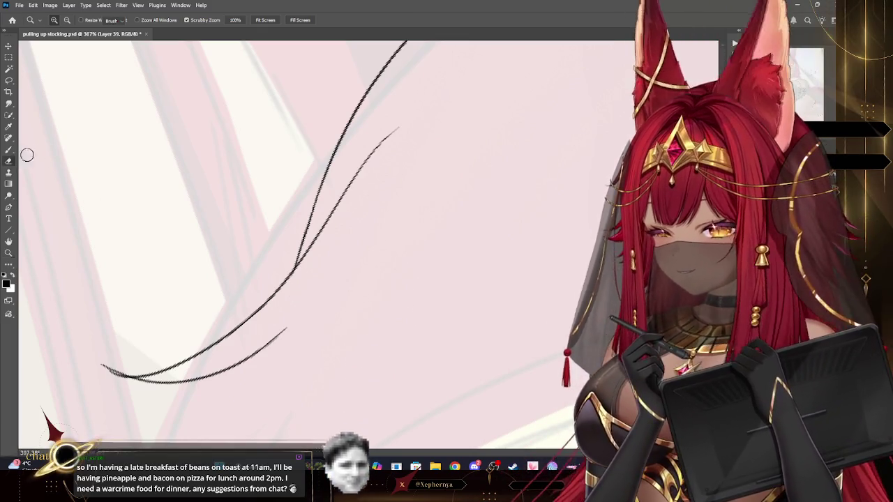
Trim the overlapping ends of the inner and lower curved strokes, then zoom out
key("e")
left_click_drag(389, 136, 338, 202)
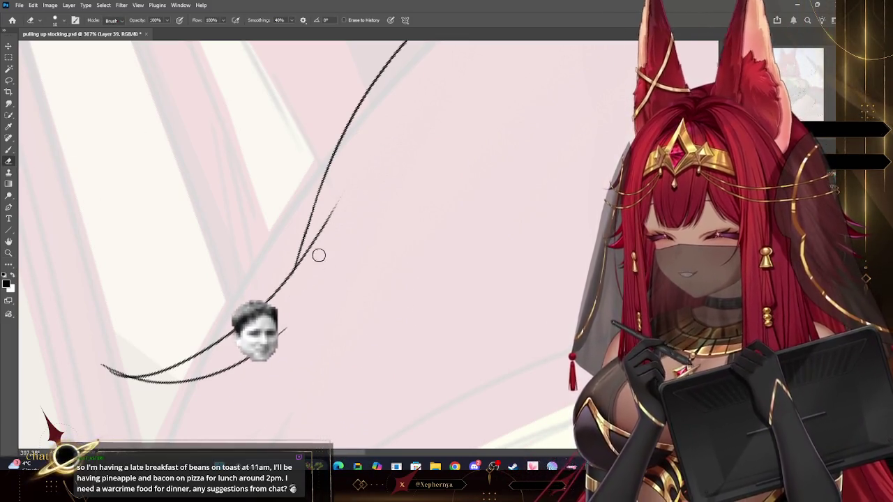
left_click_drag(279, 295, 132, 361)
left_click_drag(154, 397, 118, 374)
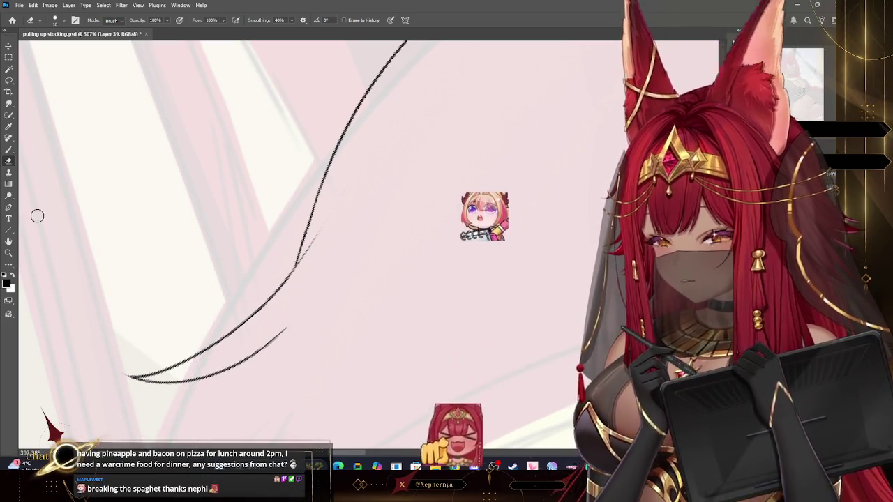
left_click(9, 151)
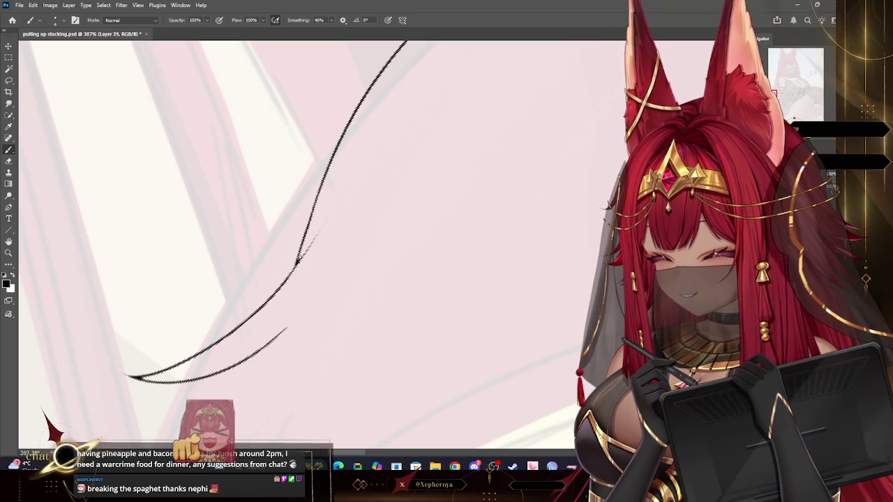
left_click(9, 252)
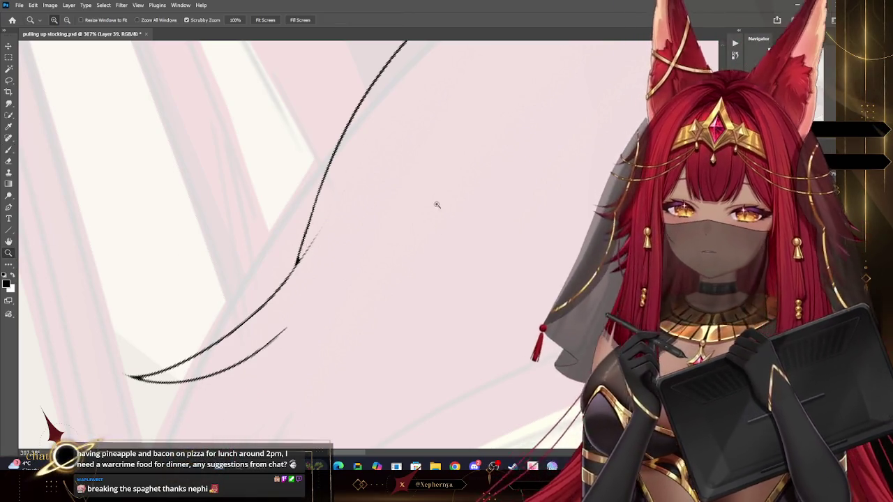
left_click_drag(435, 205, 406, 151)
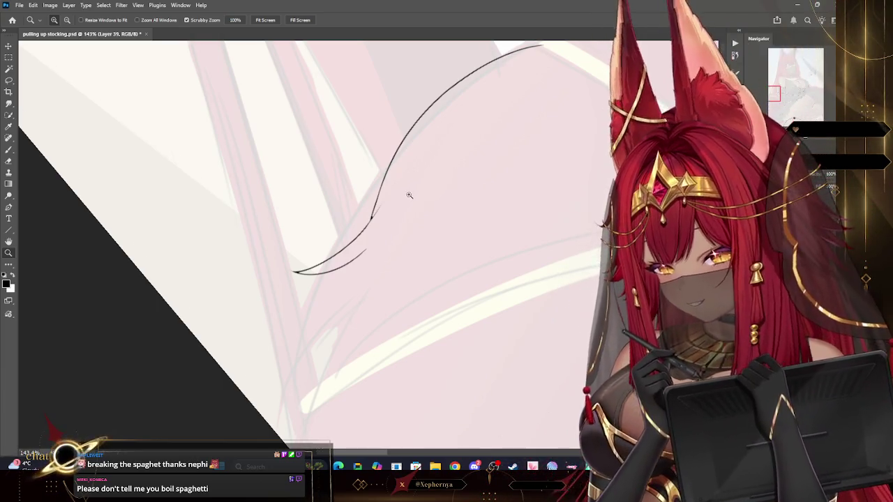
scroll(408, 189, "down", 5)
left_click_drag(409, 189, 604, 217)
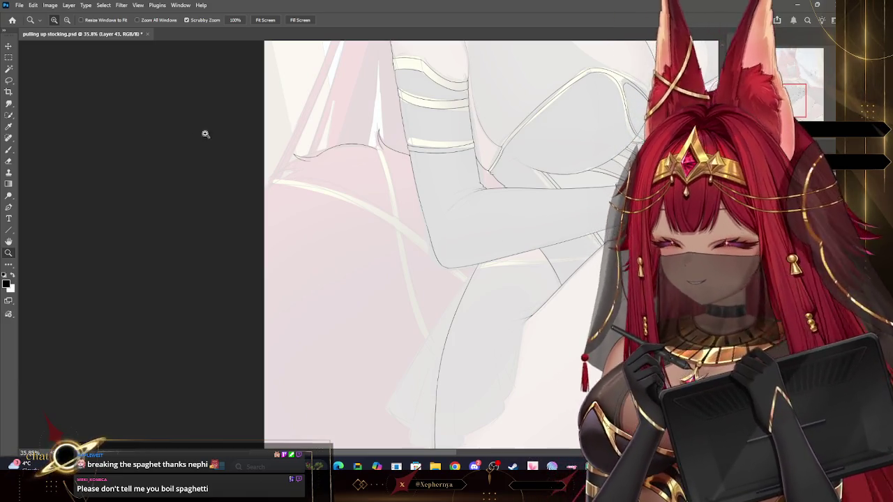
left_click(10, 149)
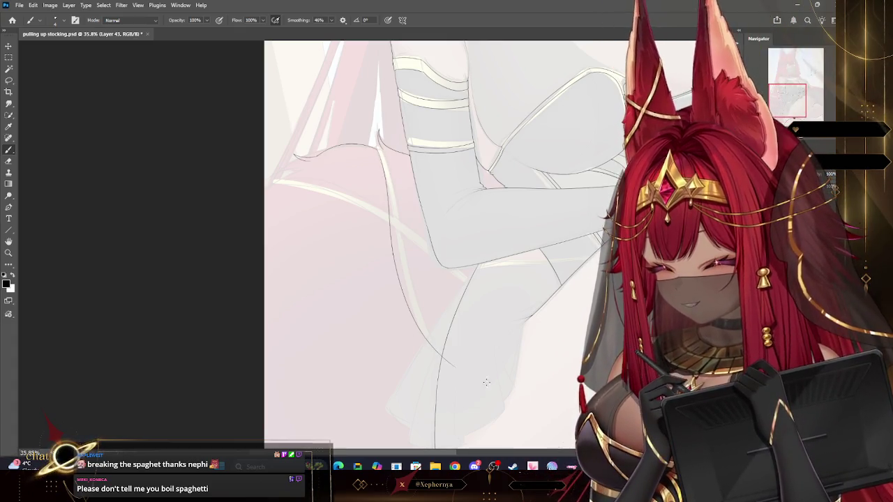
left_click(8, 253)
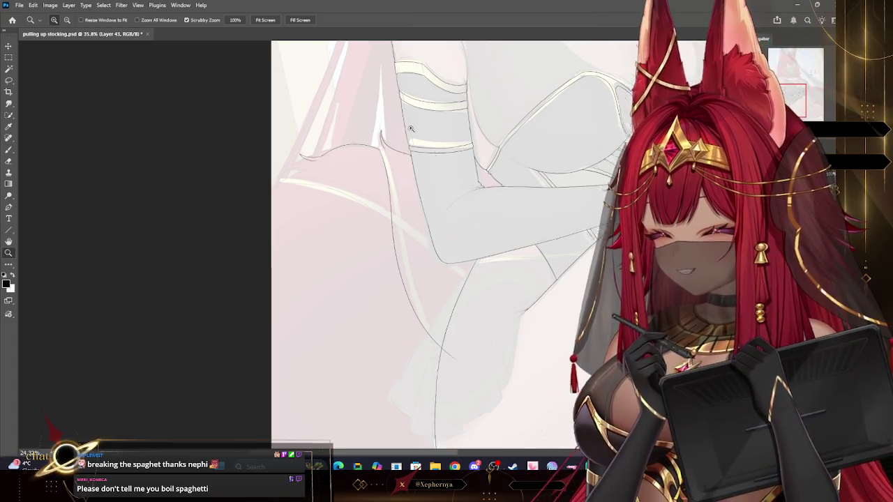
left_click_drag(544, 98, 492, 97)
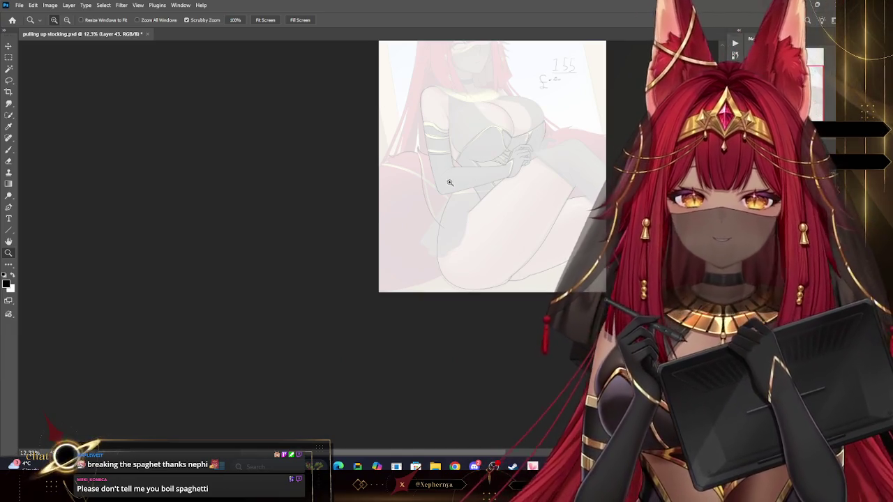
left_click(449, 183)
left_click(340, 100)
mouse_move(341, 100)
left_mouse_down()
mouse_move(364, 114)
mouse_move(351, 108)
left_mouse_up()
Duplicate the stocking-line layer as Layer 43 copy and offset it slightly
left_click(68, 5)
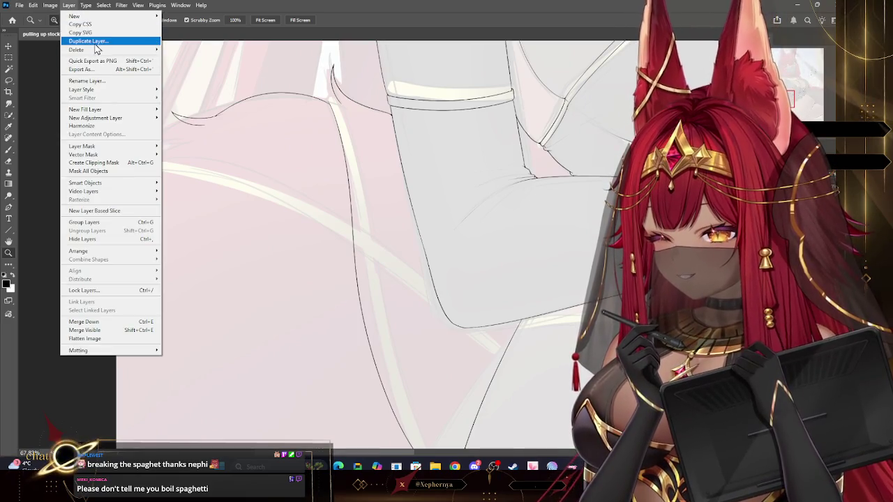
left_click(89, 41)
left_click(417, 156)
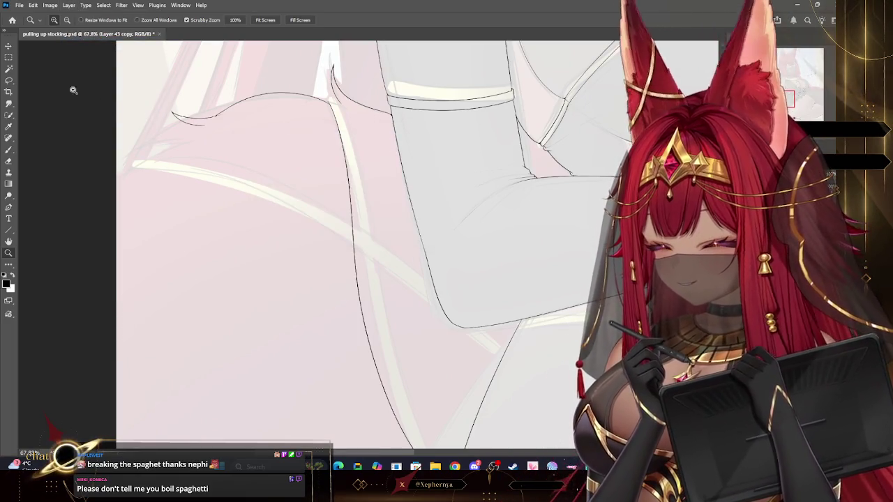
left_click(8, 46)
left_click_drag(402, 309, 360, 164)
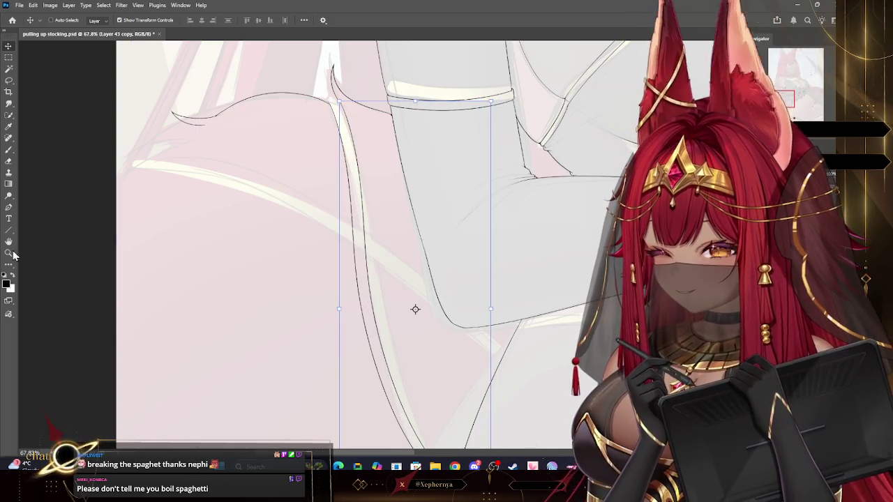
Free Transform the copy to 98.86% height and commit it
left_click(9, 254)
scroll(357, 133, "down", 3)
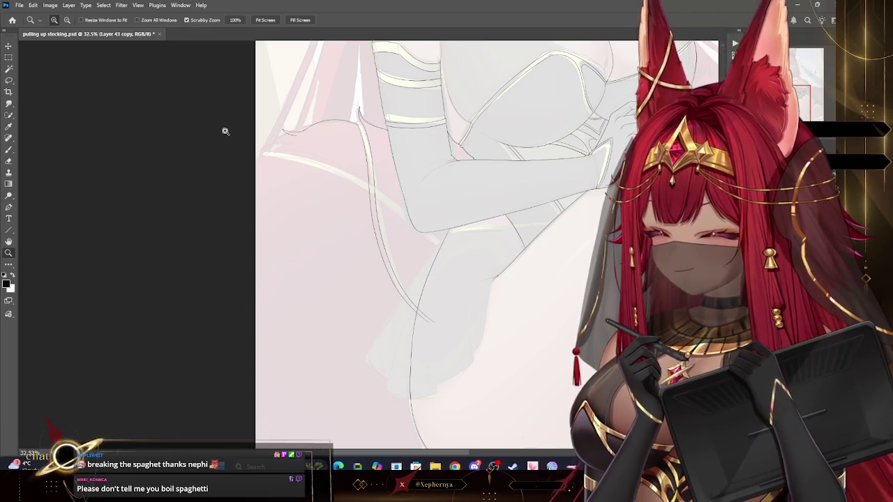
scroll(425, 227, "up", 2)
key("v")
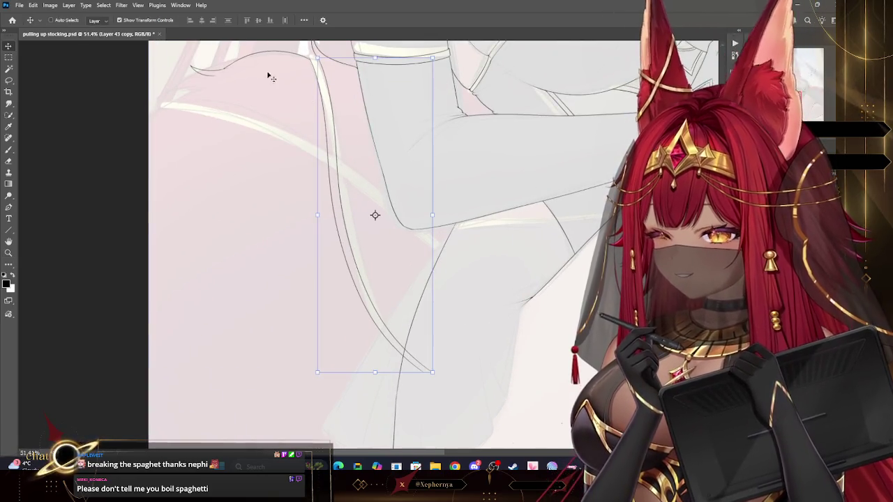
left_click(376, 370)
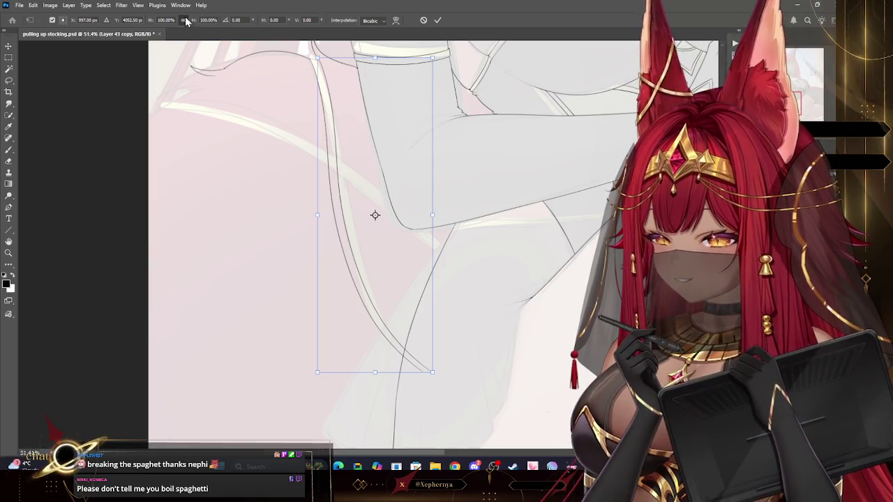
left_click_drag(375, 372, 375, 367)
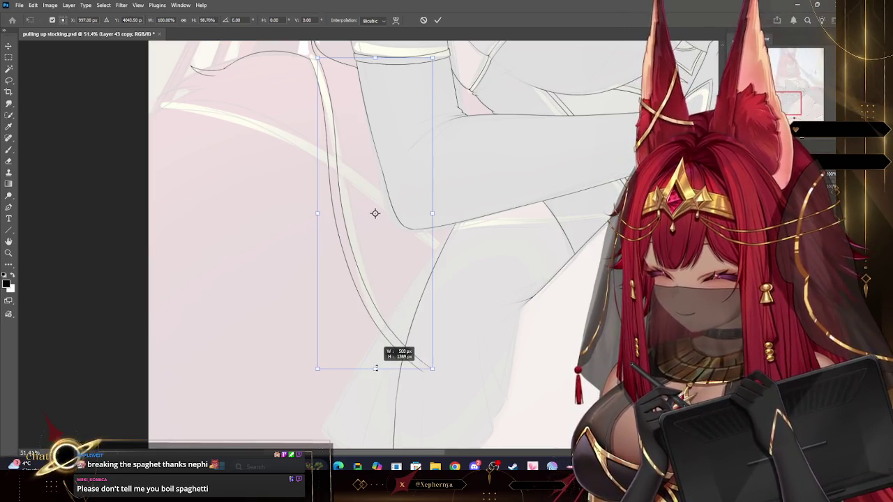
left_click(8, 252)
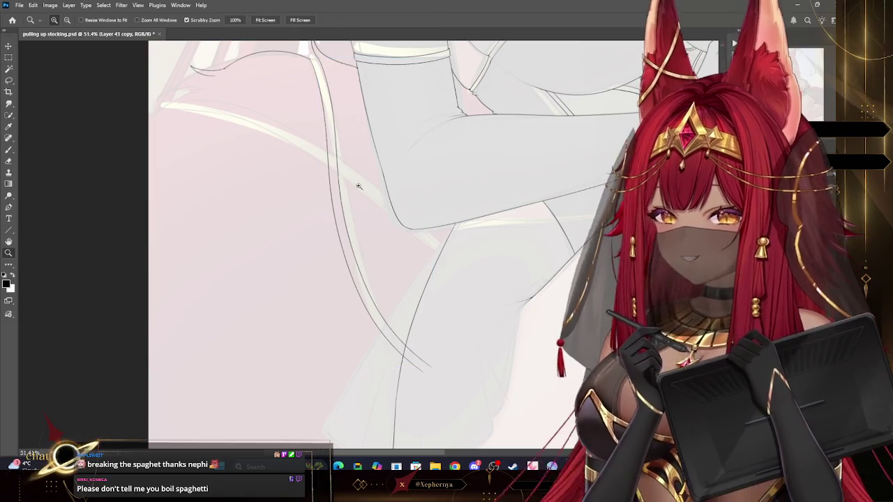
mouse_move(342, 111)
left_mouse_down()
mouse_move(418, 148)
mouse_move(191, 167)
left_mouse_up()
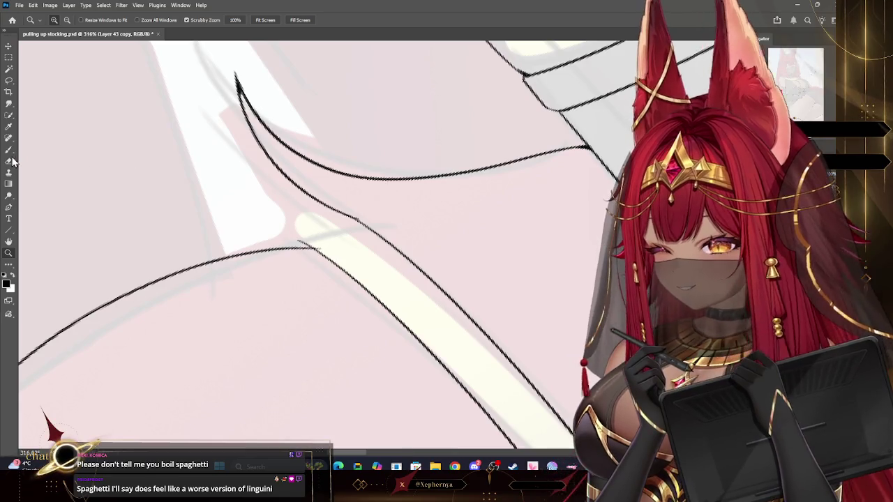
Clean the pointed line junction, alternating brush and eraser across Layer 43 and Layer 39
left_click(9, 152)
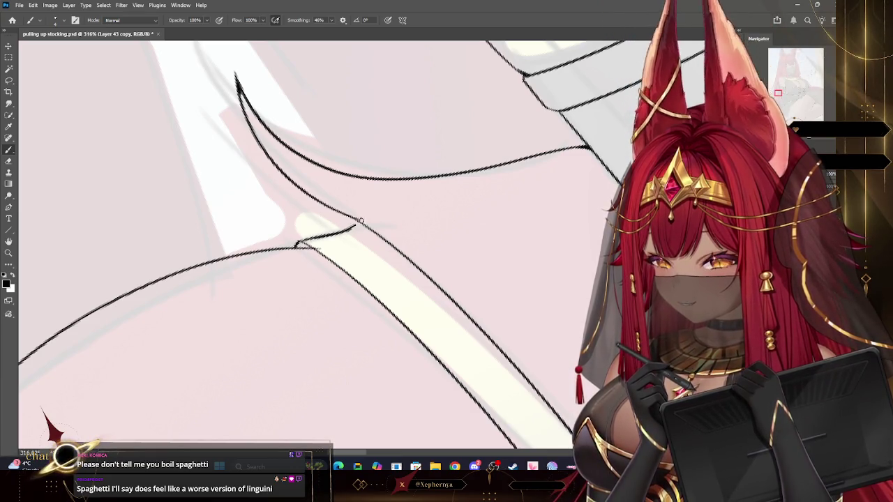
key("e")
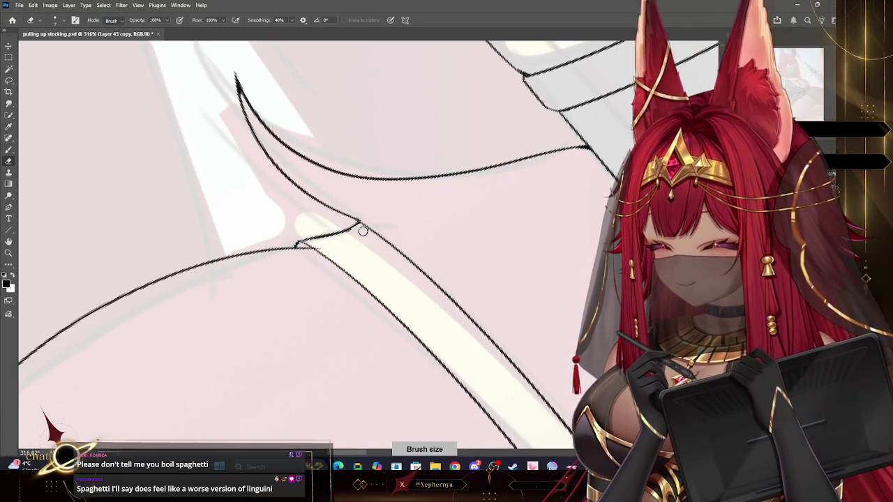
key("ctrl+e")
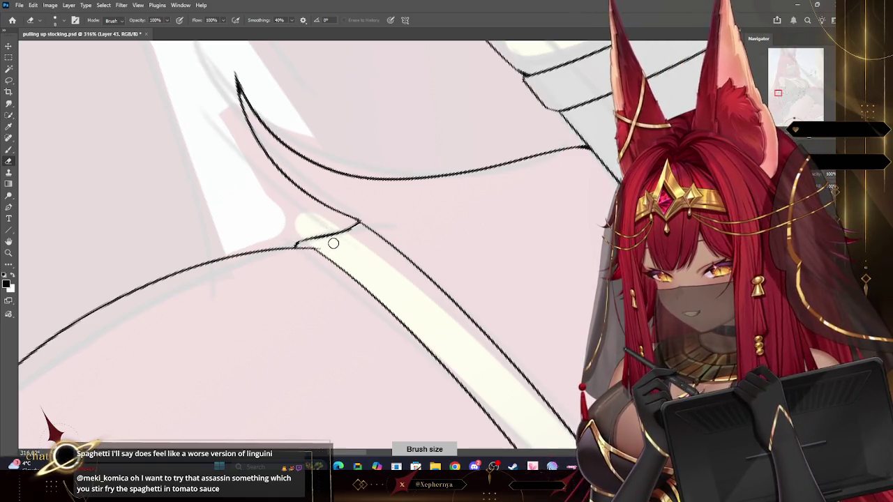
key("b")
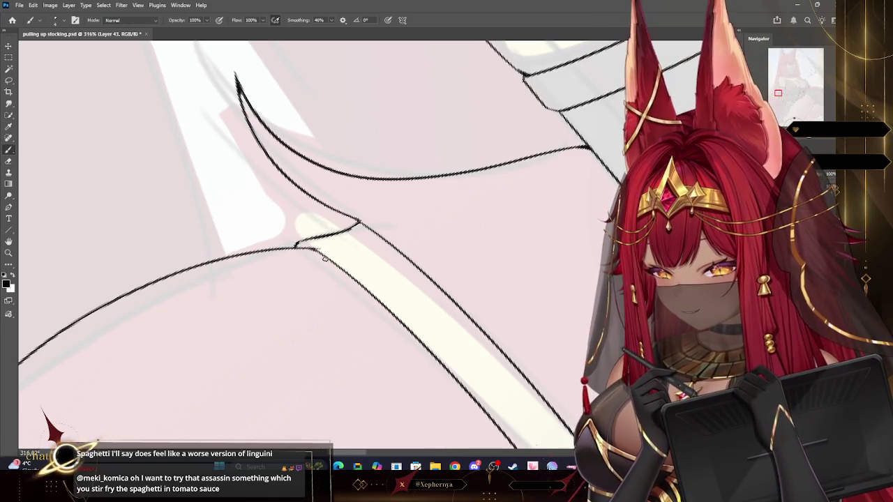
key("alt+bracketleft")
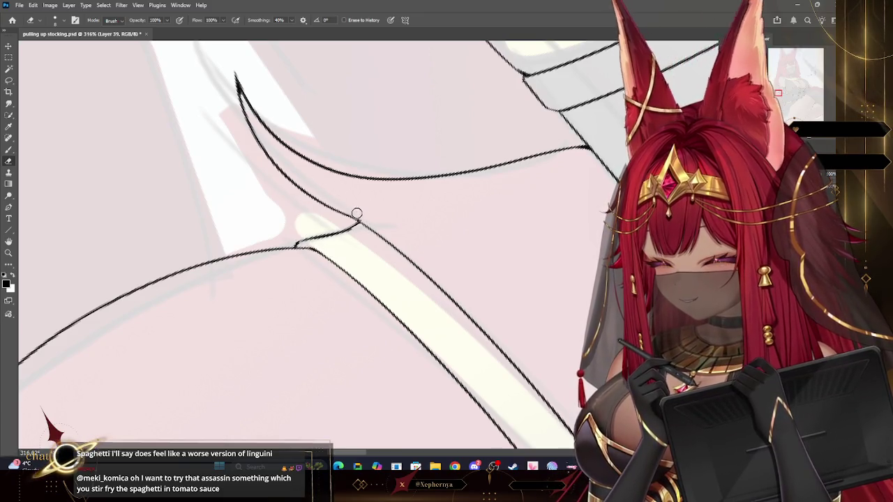
left_click(9, 149)
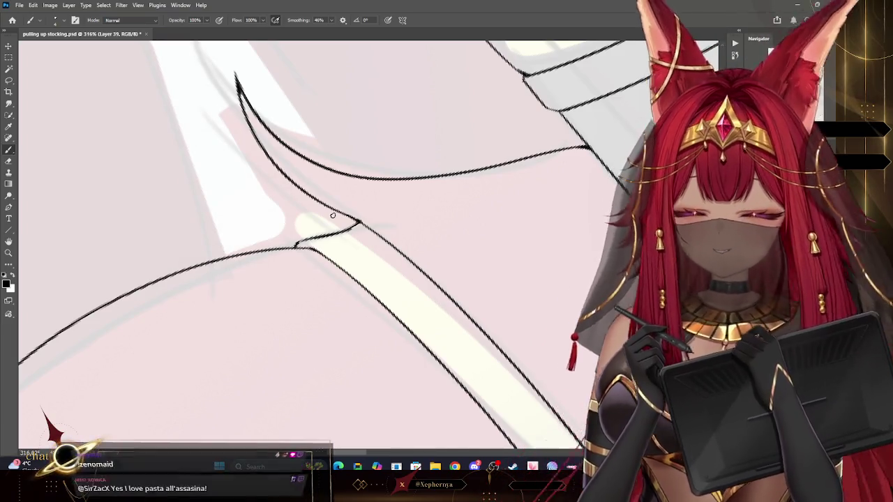
key("z")
scroll(461, 312, "down", 1)
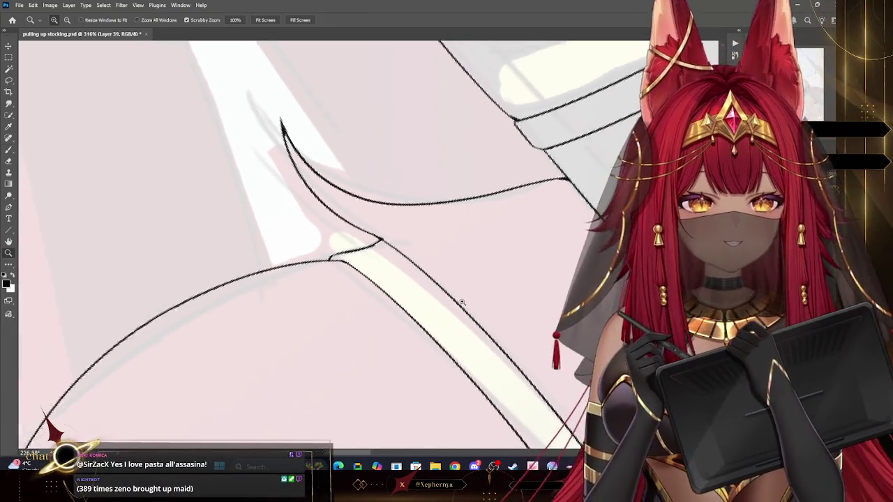
Zoom out to review the inked leg lines, select Layer 43 copy and open the Layer menu
scroll(461, 312, "down", 2)
scroll(474, 317, "down", 2)
scroll(489, 326, "down", 2)
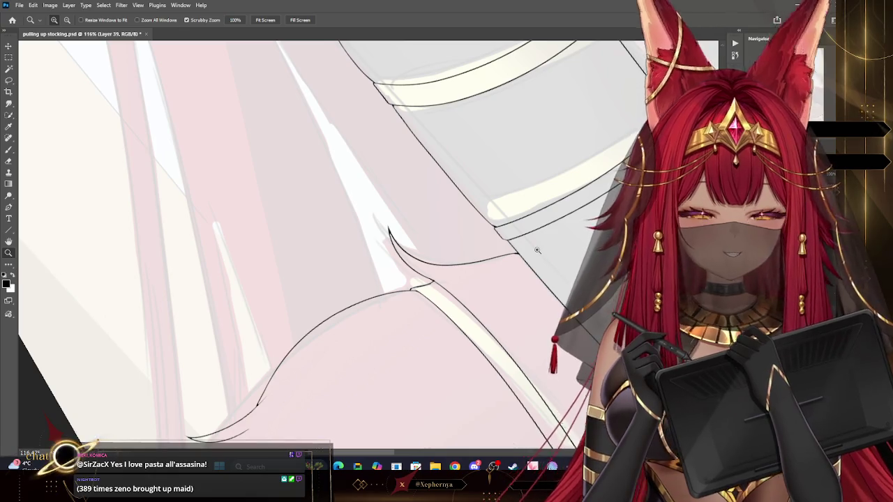
mouse_move(459, 284)
left_mouse_down()
mouse_move(400, 288)
mouse_move(460, 288)
left_mouse_up()
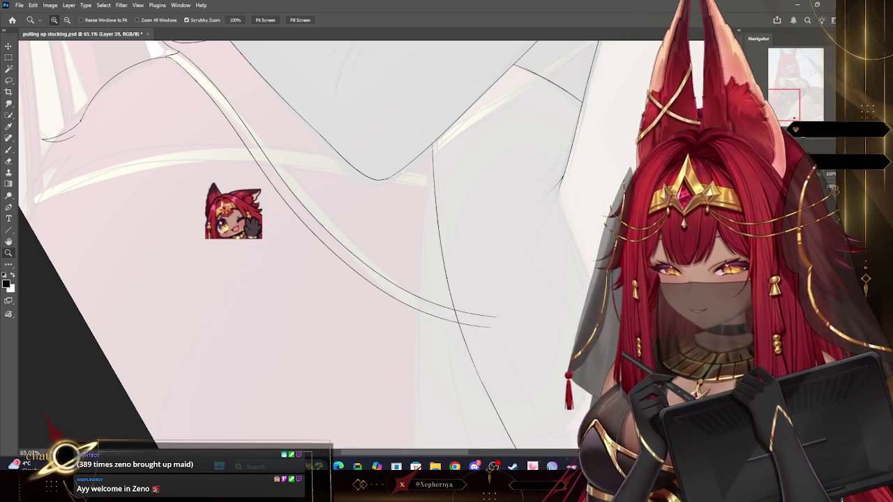
key("ctrl+z")
left_click(70, 5)
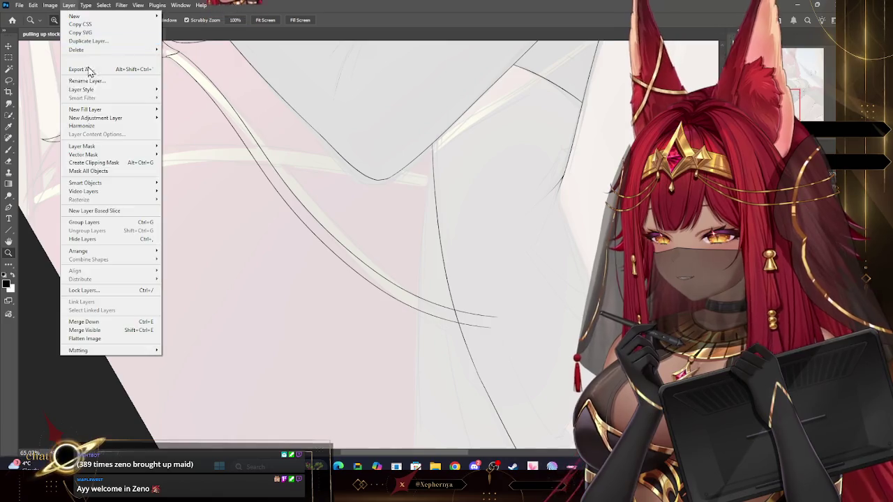
Merge Layer 43 copy down into Layer 43 and erase the stub overshooting the leg outline
left_click(110, 321)
left_click(517, 327)
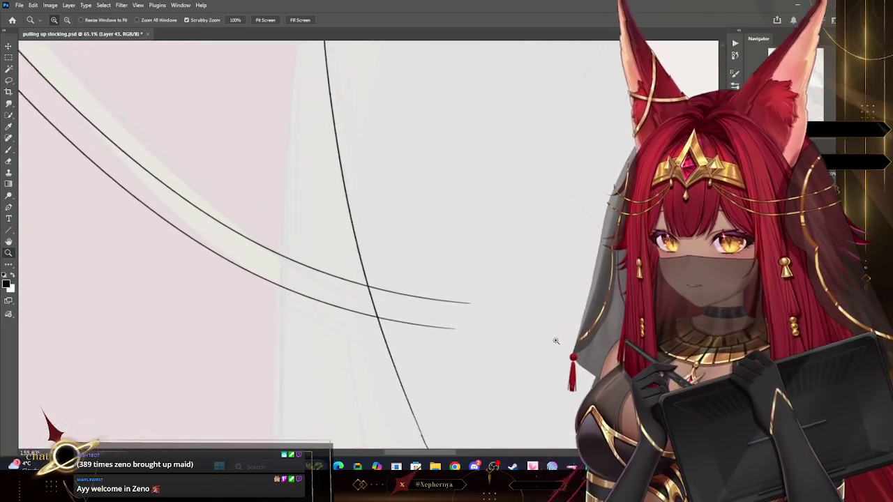
left_click(9, 162)
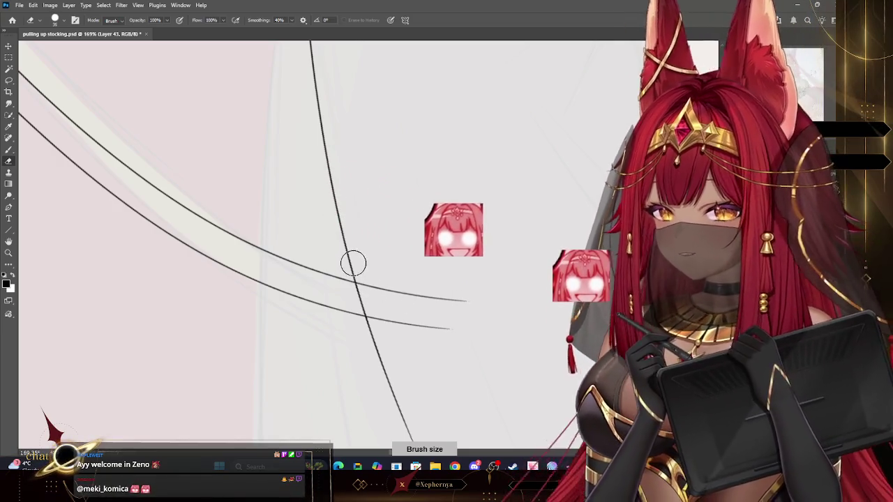
key("bracketleft")
key("bracketleft")
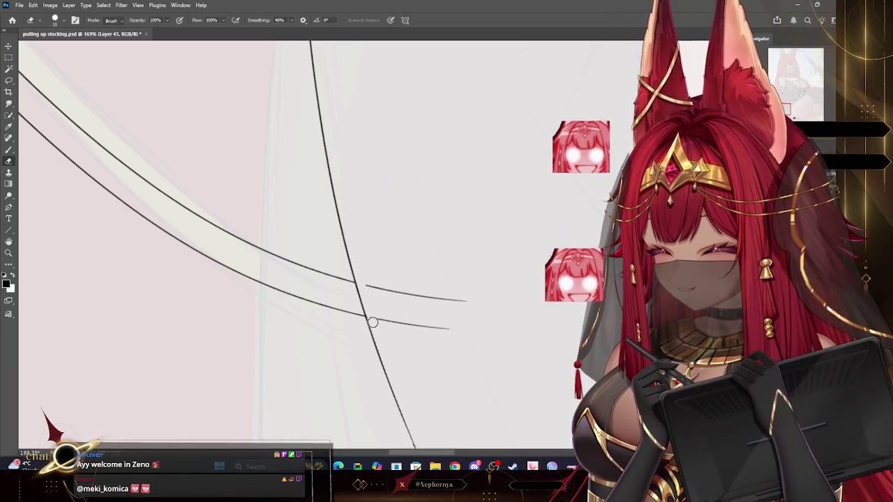
mouse_move(374, 286)
left_mouse_down()
mouse_move(363, 286)
mouse_move(477, 299)
mouse_move(488, 253)
left_mouse_up()
key("z")
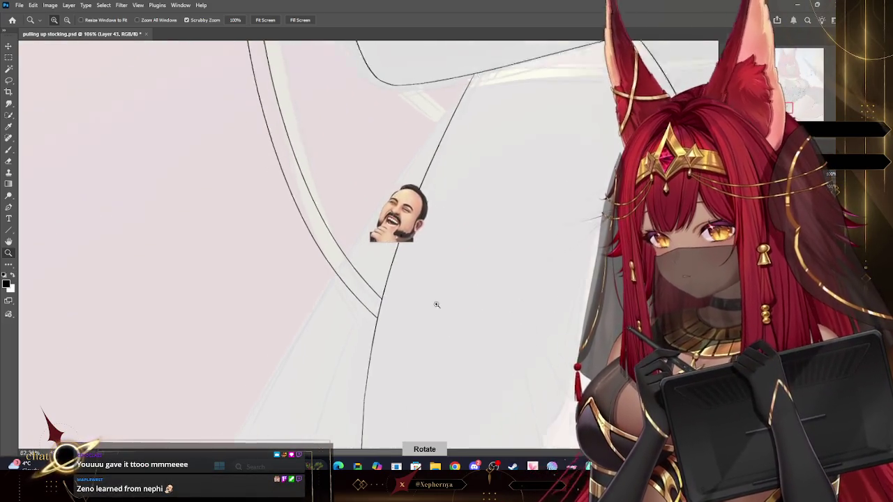
left_click_drag(437, 305, 405, 310)
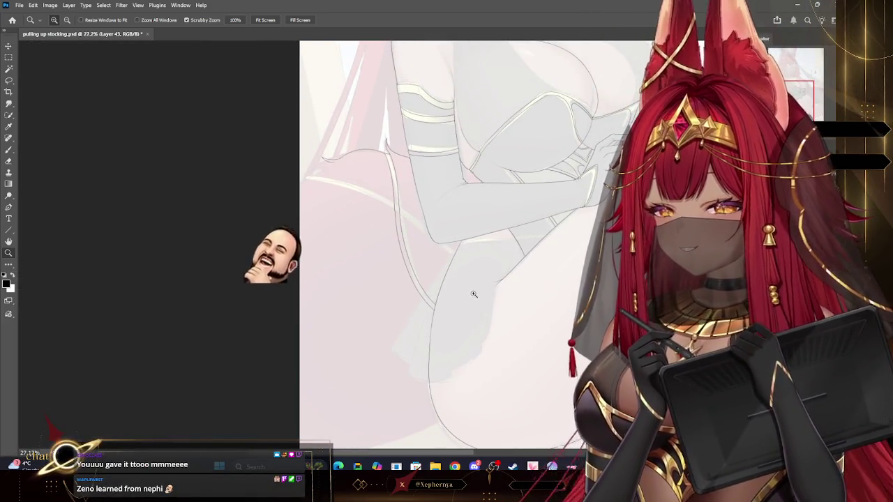
Reframe the view on the thigh sketch and ready the Brush on new Layer 44
left_click_drag(482, 295, 479, 279)
mouse_move(516, 239)
left_mouse_down()
mouse_move(551, 248)
mouse_move(476, 255)
left_mouse_up()
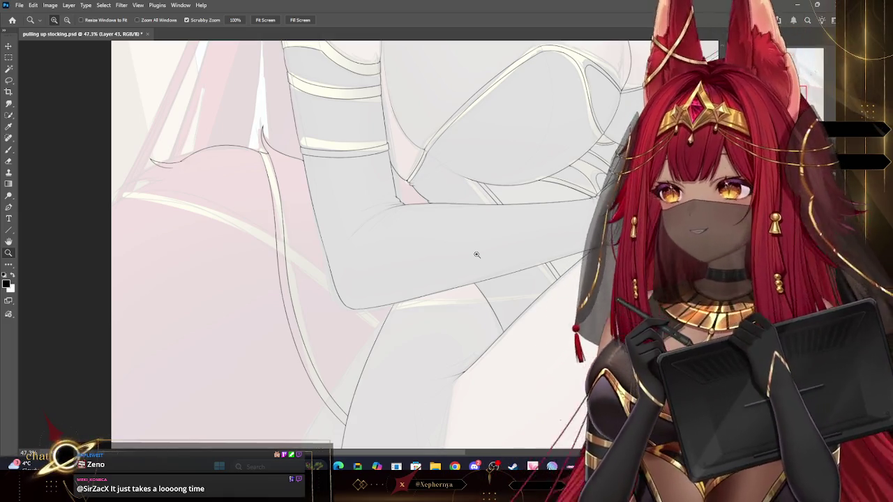
scroll(509, 301, "down", 3)
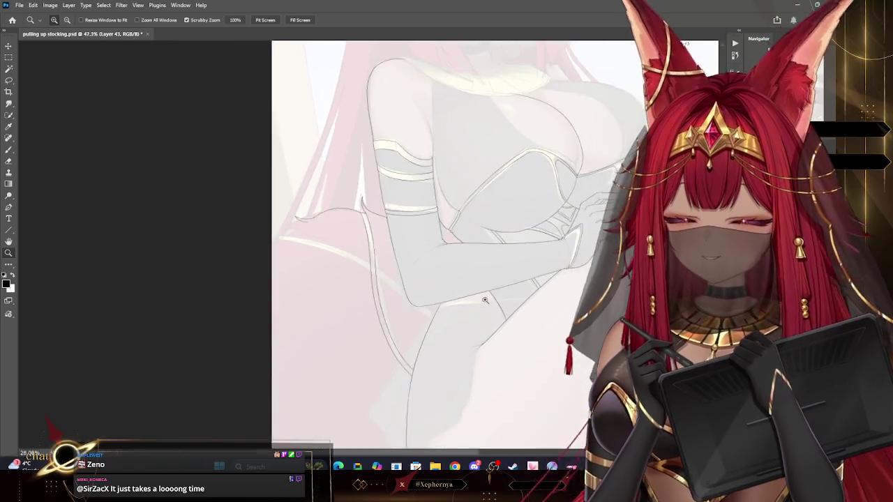
scroll(454, 323, "up", 2)
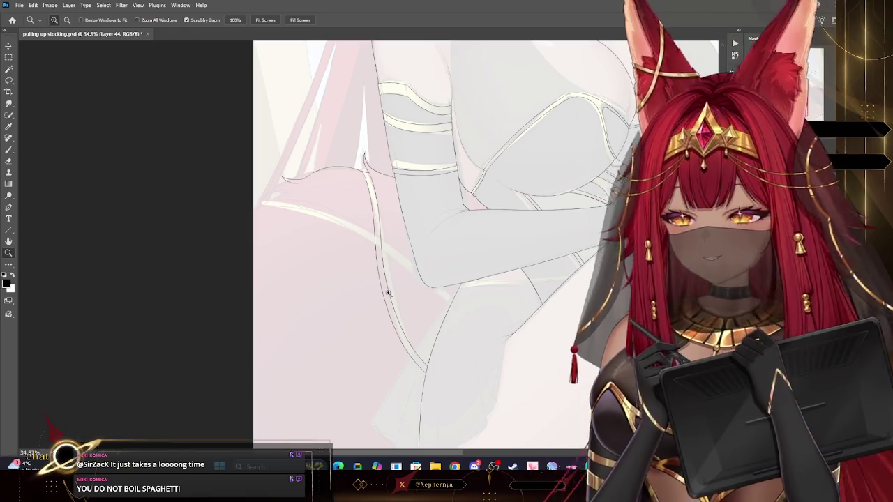
key("b")
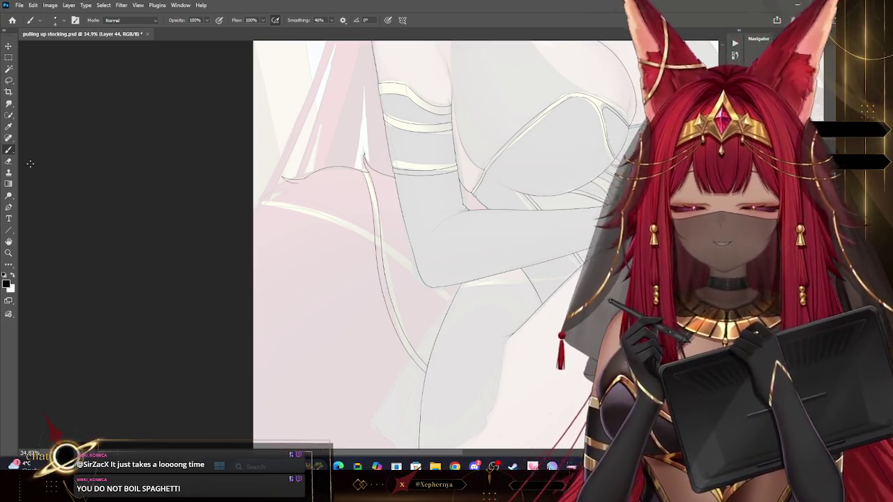
Ink the curved stocking-band stroke across the thigh on Layer 44 and lasso-select it
left_click_drag(397, 260, 458, 304)
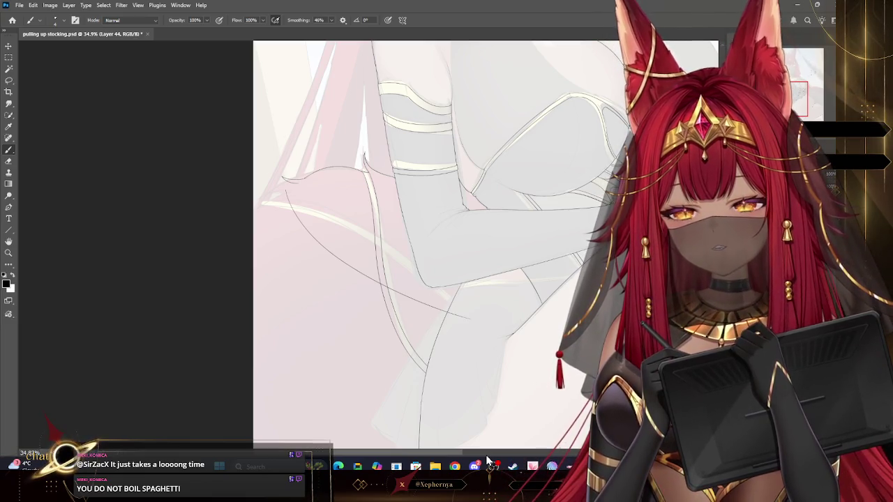
key("l")
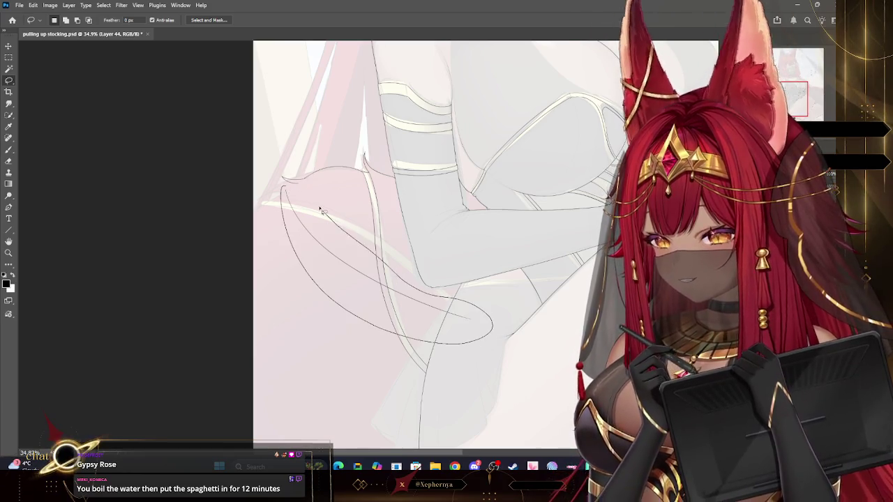
Copy the band curve, paste it as Layer 45, and offset it into a parallel line
left_click(32, 4)
left_click(49, 64)
left_click(33, 5)
left_click(53, 81)
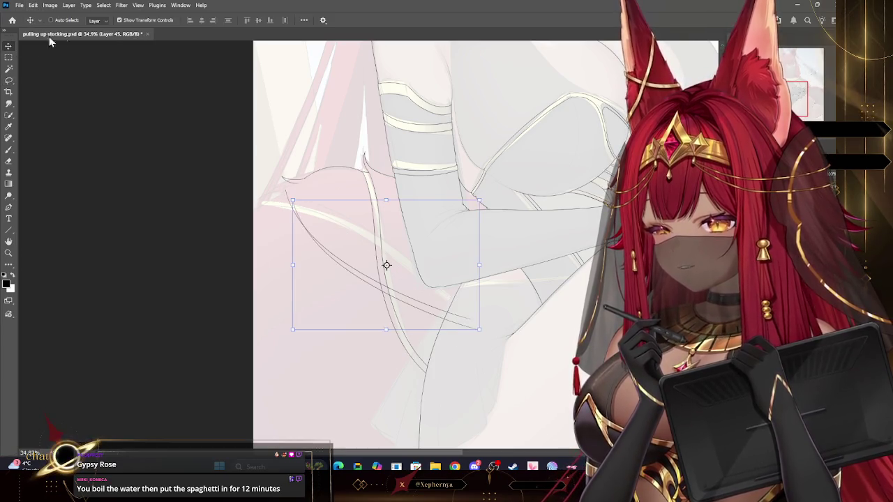
left_click_drag(388, 222, 372, 260)
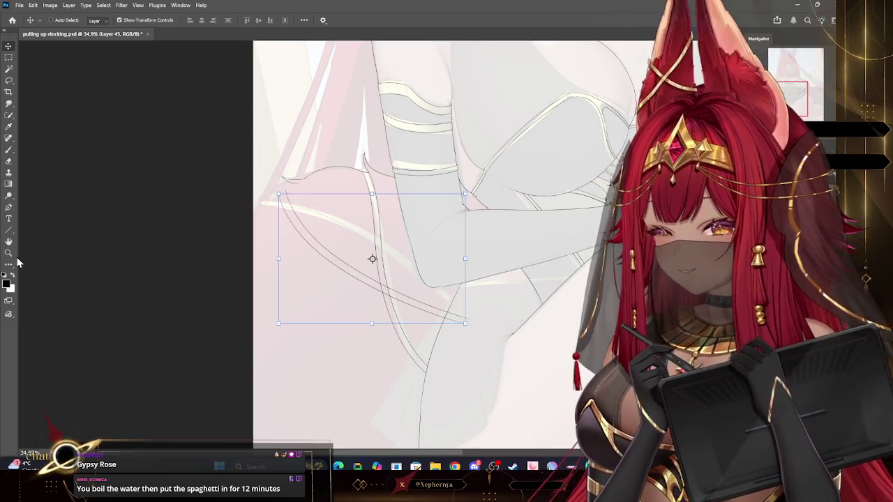
key("z")
scroll(379, 195, "down", 2)
scroll(414, 175, "down", 2)
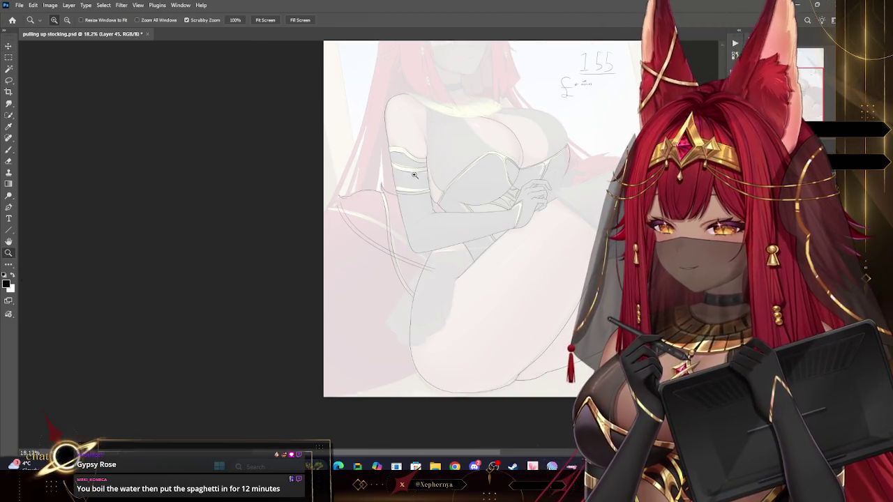
left_click_drag(337, 206, 394, 224)
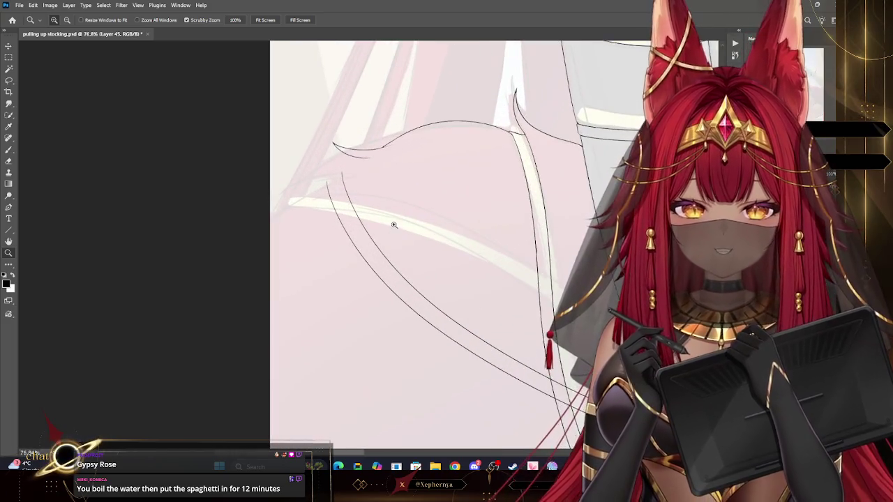
left_click_drag(360, 172, 422, 218)
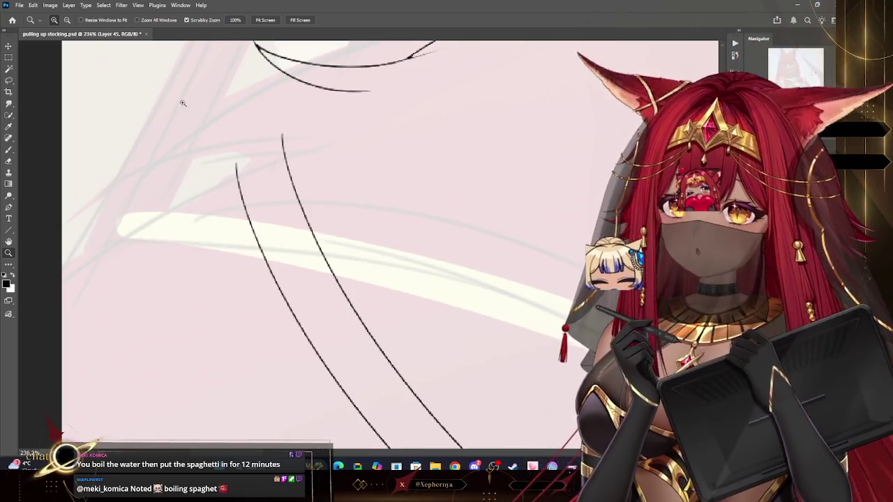
Nudge the Layer 45 copy up and right so it runs parallel to the original band
key("v")
left_click_drag(271, 229, 281, 226)
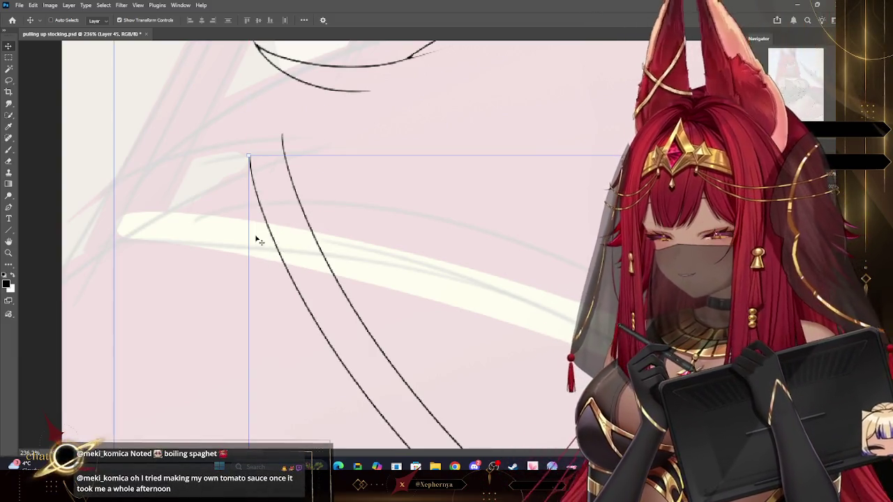
key("z")
key("ctrl+1")
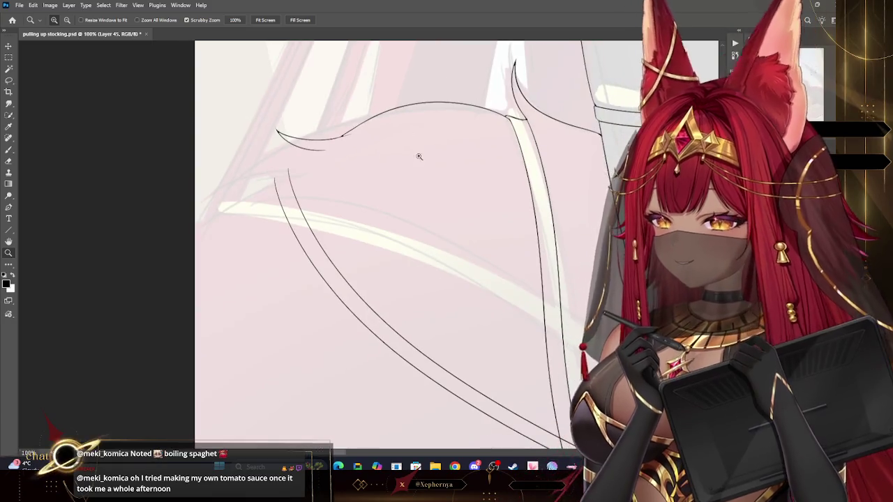
scroll(418, 153, "down", 1)
scroll(429, 176, "up", 1)
scroll(360, 179, "up", 2)
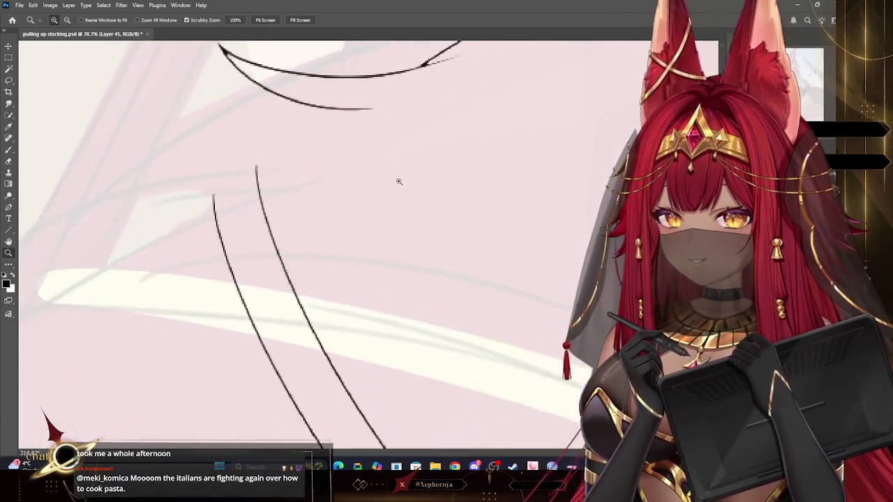
scroll(398, 182, "up", 2)
key("b")
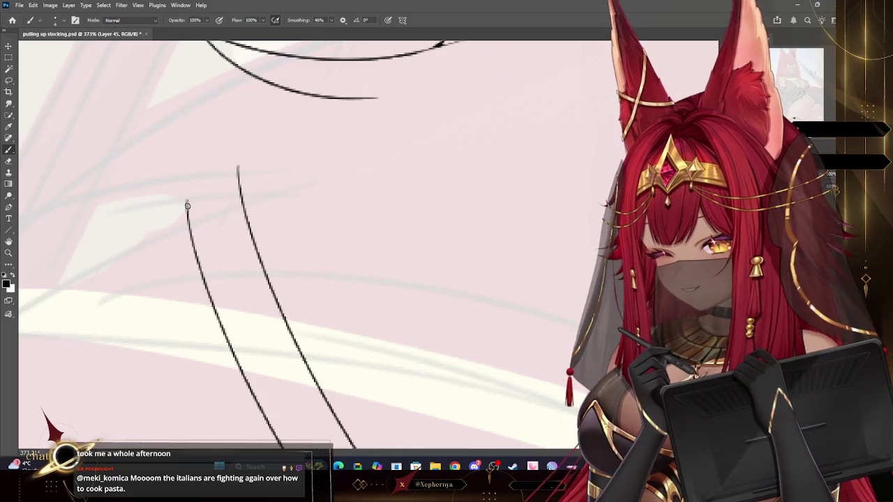
Brush a stroke from the left band line's top curving up into the thigh outline
left_click_drag(187, 196, 230, 163)
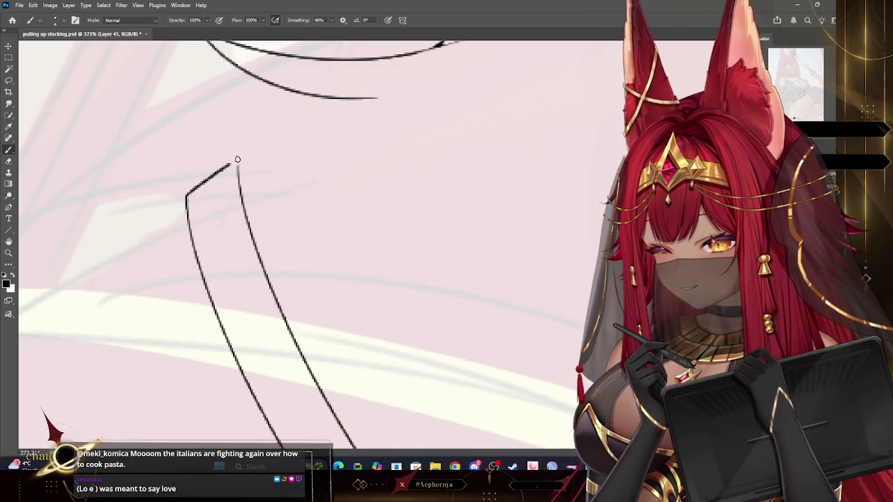
left_click_drag(187, 195, 385, 84)
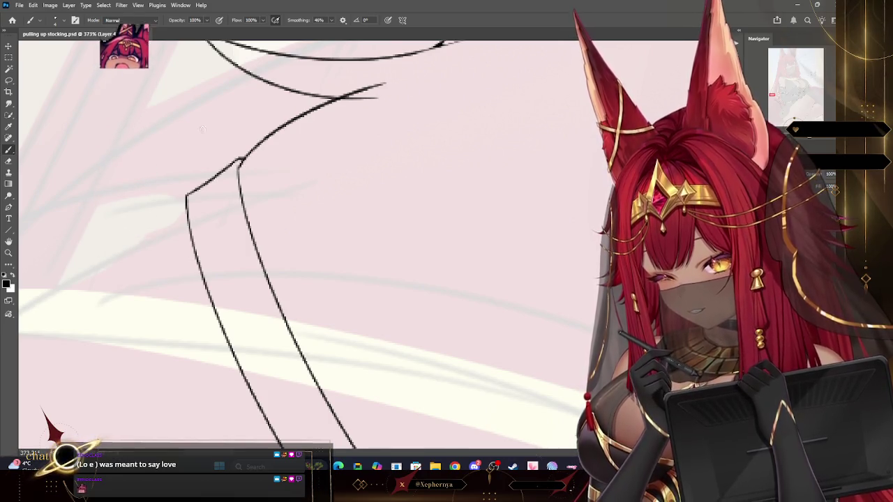
key("e")
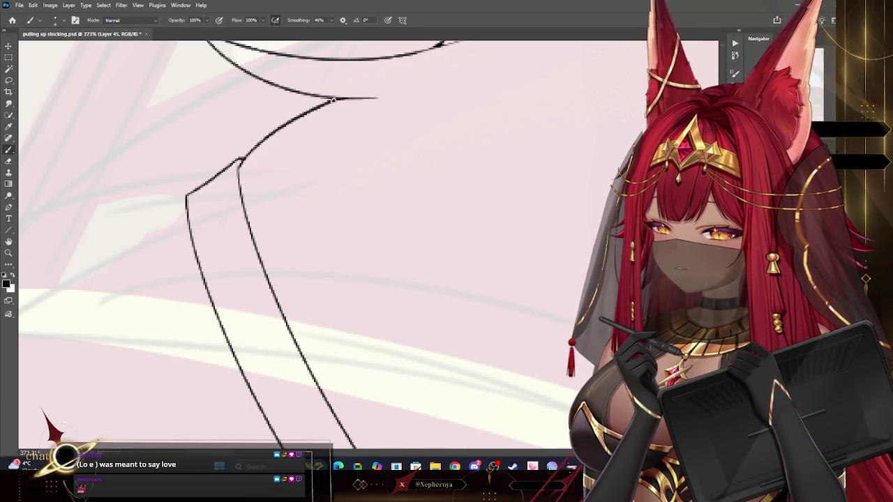
scroll(139, 233, "down", 4)
scroll(314, 230, "down", 3)
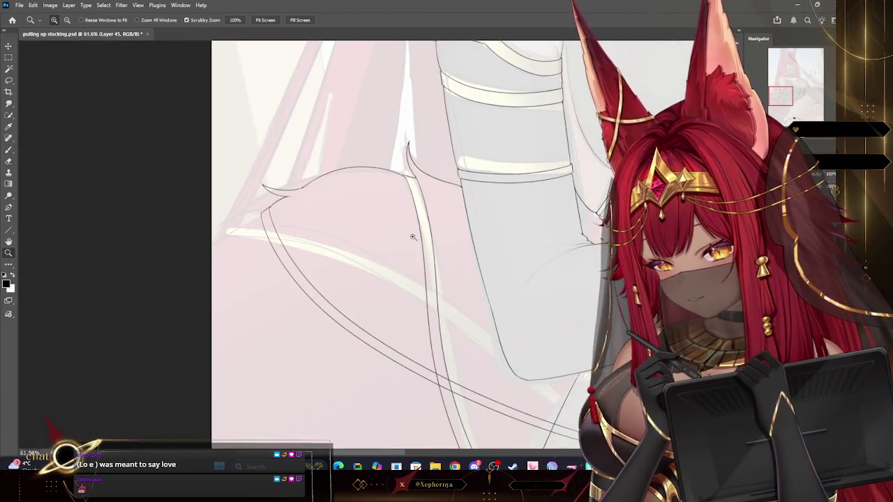
scroll(424, 207, "down", 3)
scroll(514, 332, "up", 2)
scroll(514, 332, "up", 1)
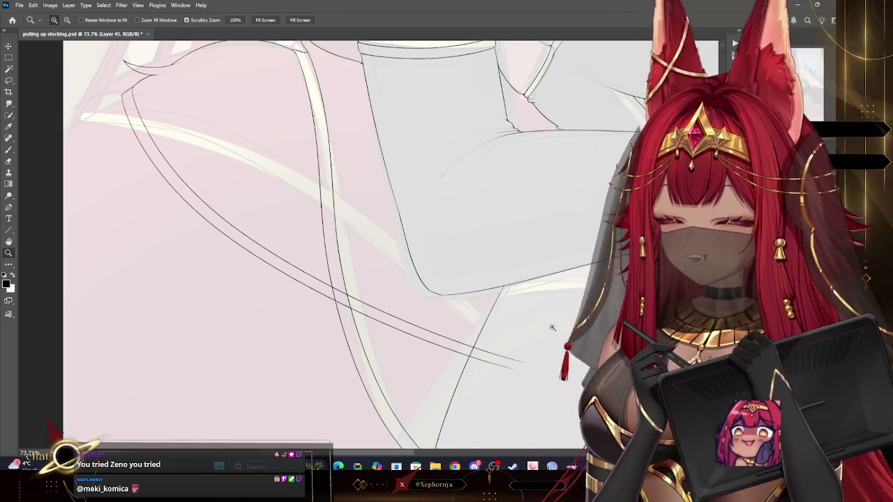
mouse_move(472, 274)
left_mouse_down()
mouse_move(448, 314)
mouse_move(463, 258)
left_mouse_up()
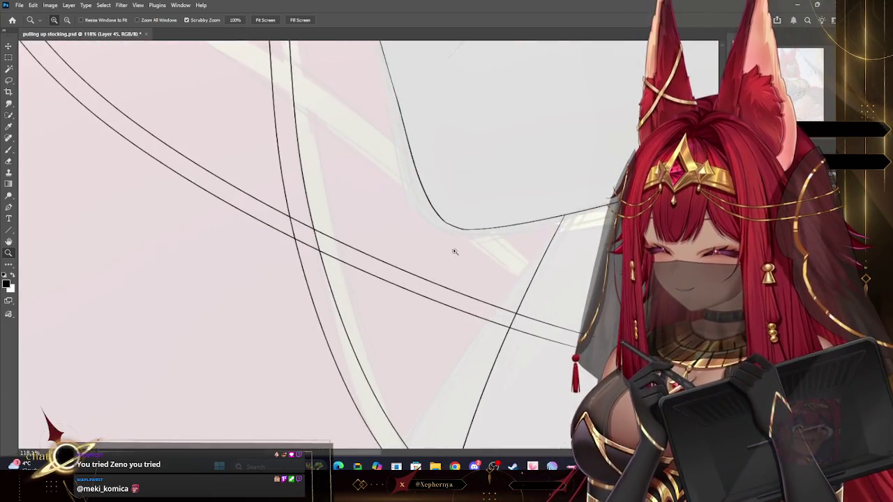
key("e")
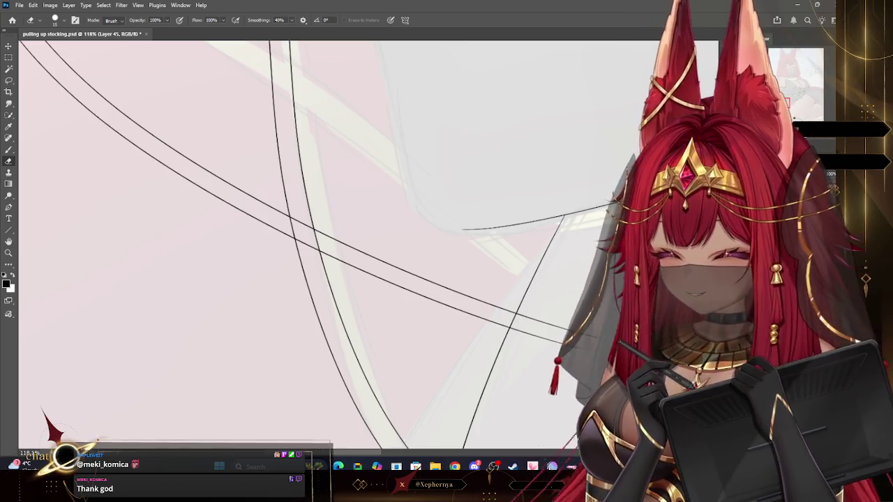
Merge the Layer 45 band copy down into Layer 44 with Layer > Merge Down
left_click(69, 5)
left_click(103, 322)
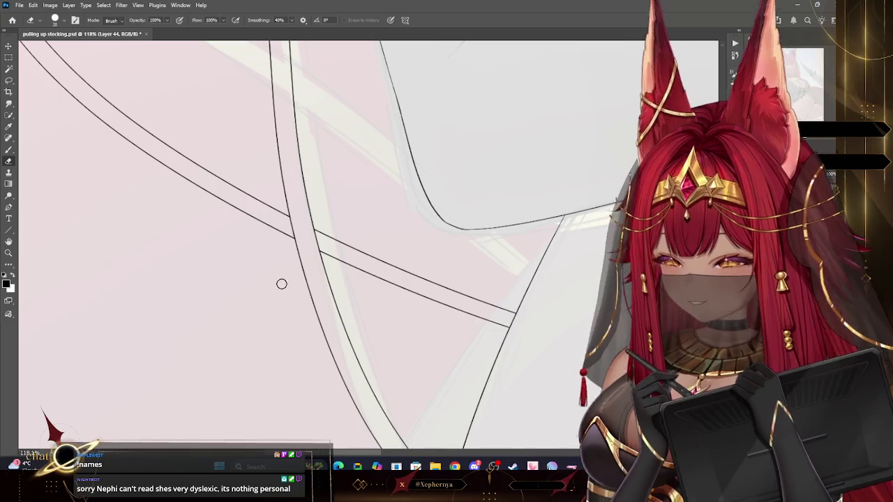
scroll(439, 200, "up", 5)
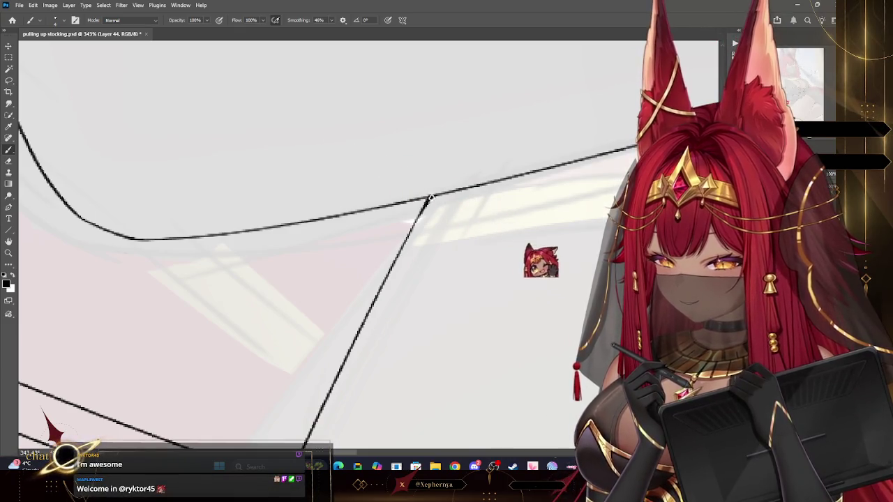
left_click(10, 255)
scroll(289, 269, "down", 5)
scroll(287, 266, "down", 2)
scroll(517, 124, "up", 1)
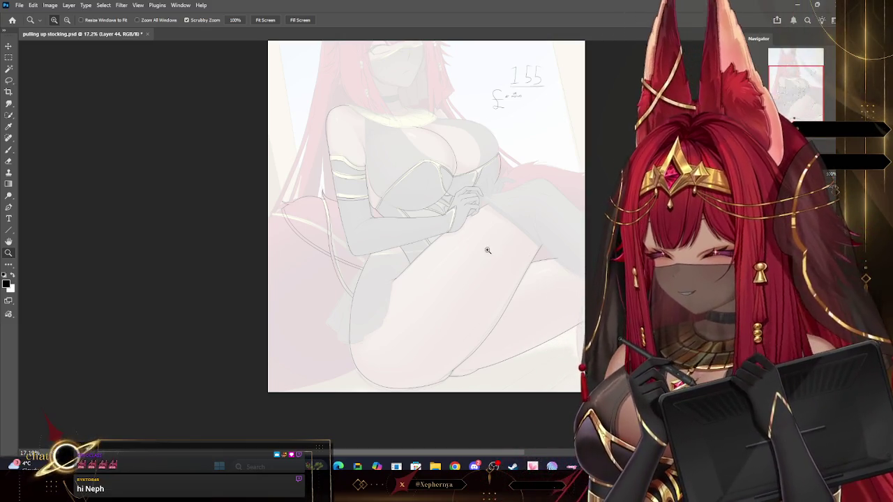
Ink a curve along the bottom edge of the leg near the stocking curl
scroll(488, 252, "down", 2)
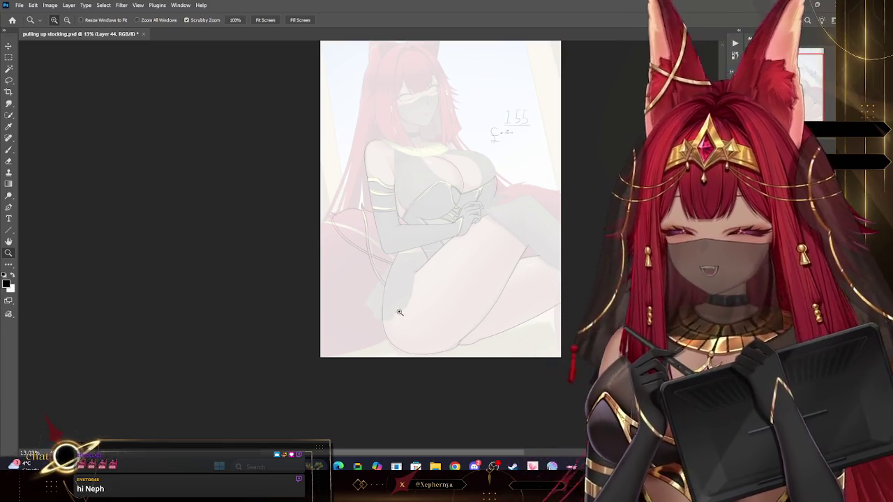
mouse_move(339, 354)
left_mouse_down()
mouse_move(371, 350)
mouse_move(348, 327)
left_mouse_up()
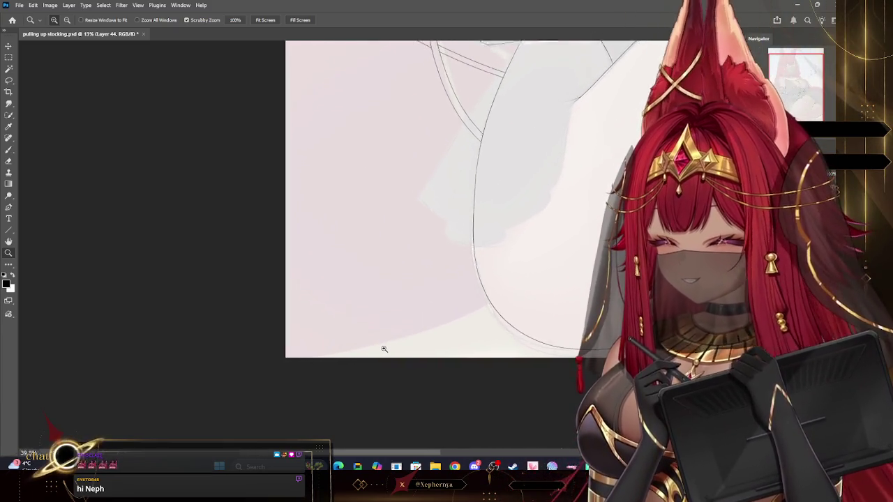
key("b")
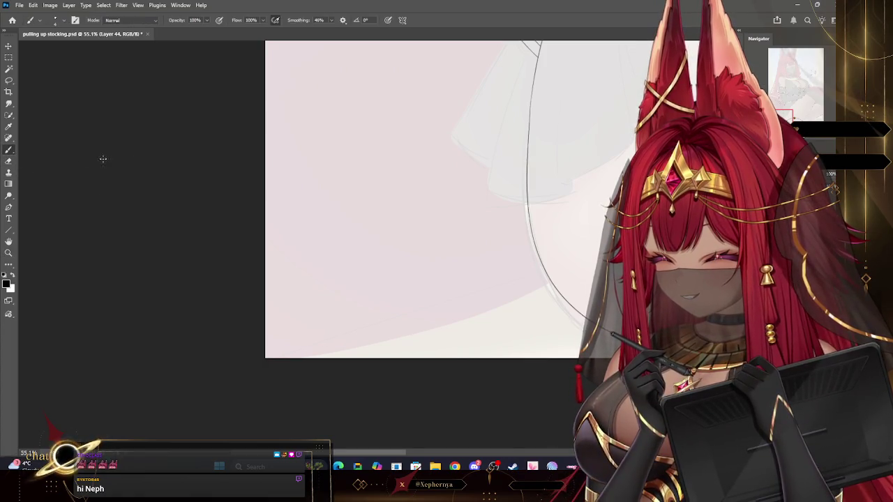
left_click_drag(550, 284, 366, 327)
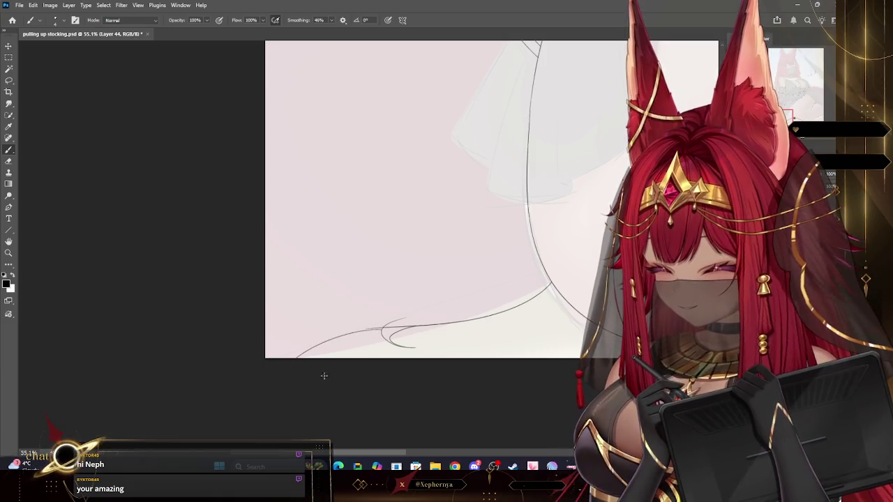
Zoom around the curl and rotate the canvas to a comfortable stroke angle
left_click(8, 253)
scroll(335, 307, "down", 5)
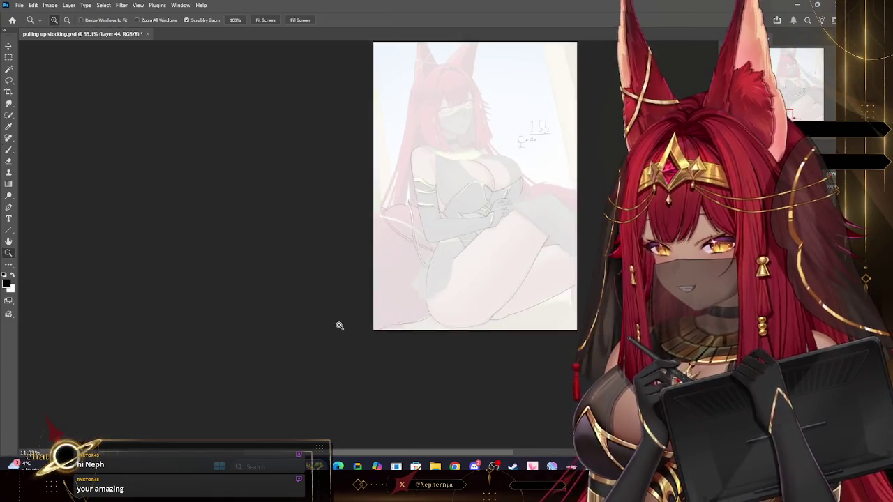
scroll(423, 331, "up", 2)
scroll(461, 317, "up", 2)
scroll(496, 309, "up", 2)
scroll(509, 213, "up", 2)
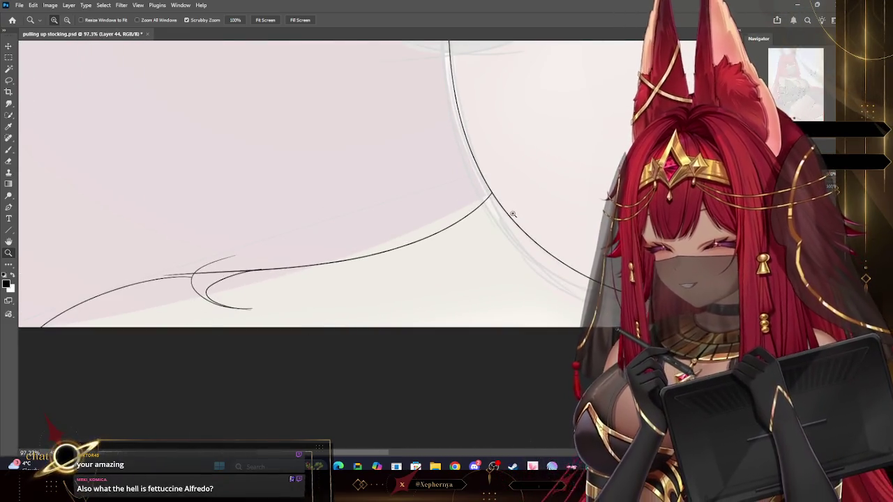
scroll(553, 213, "up", 2)
scroll(522, 84, "up", 1)
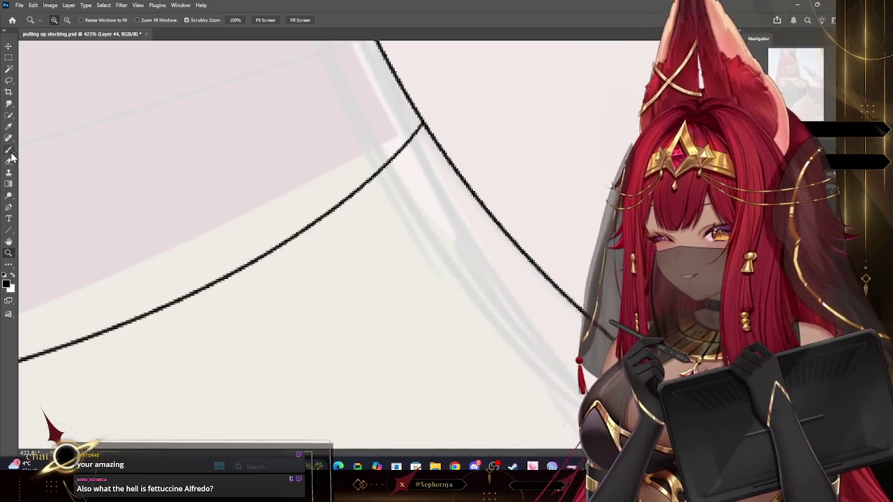
key("b")
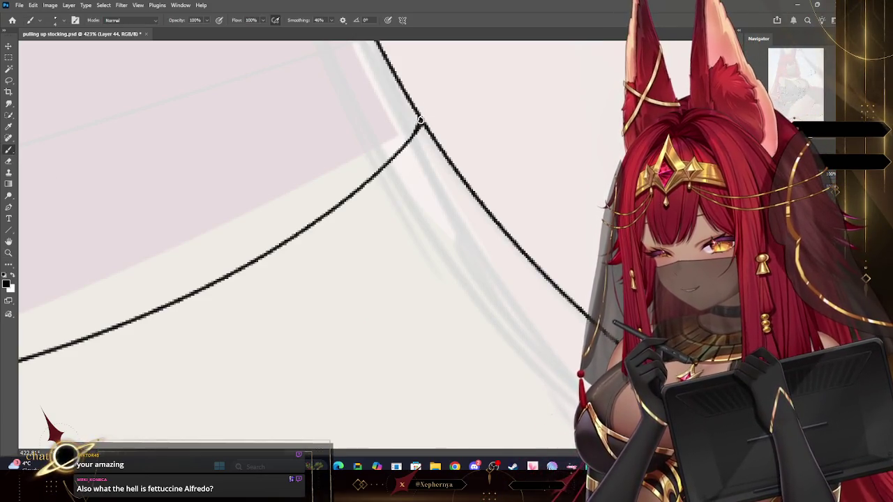
left_click(12, 256)
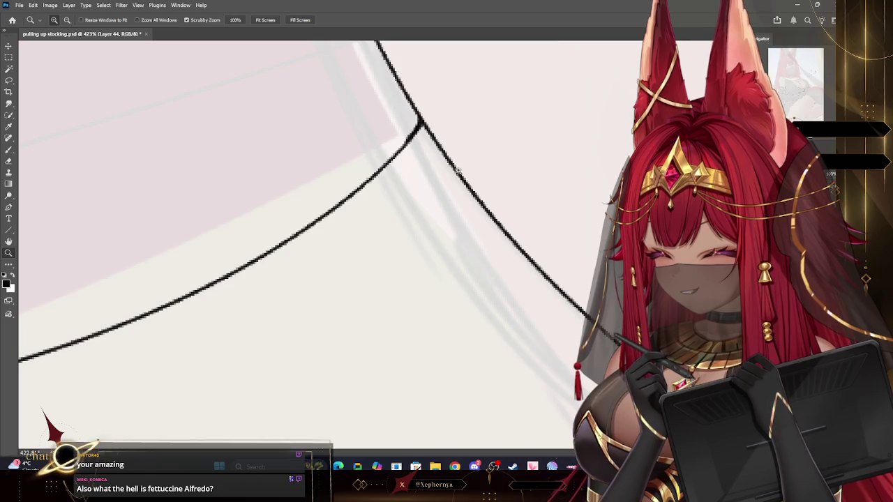
scroll(335, 223, "down", 2)
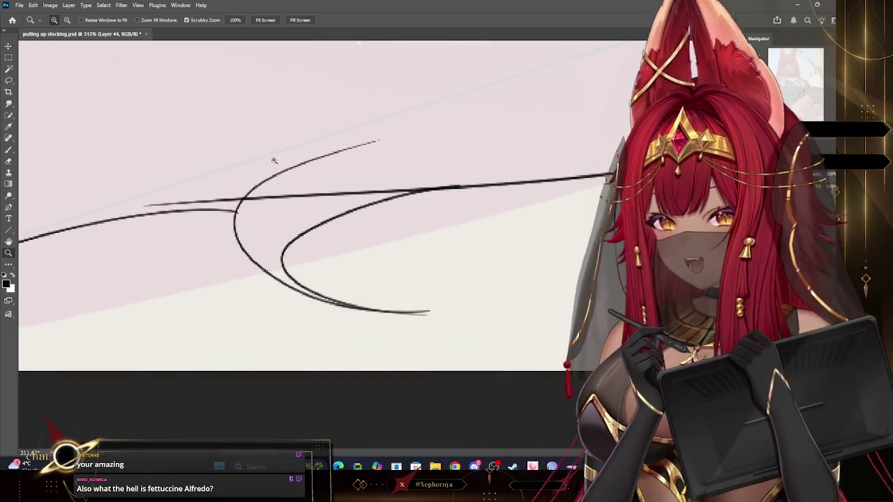
key("b")
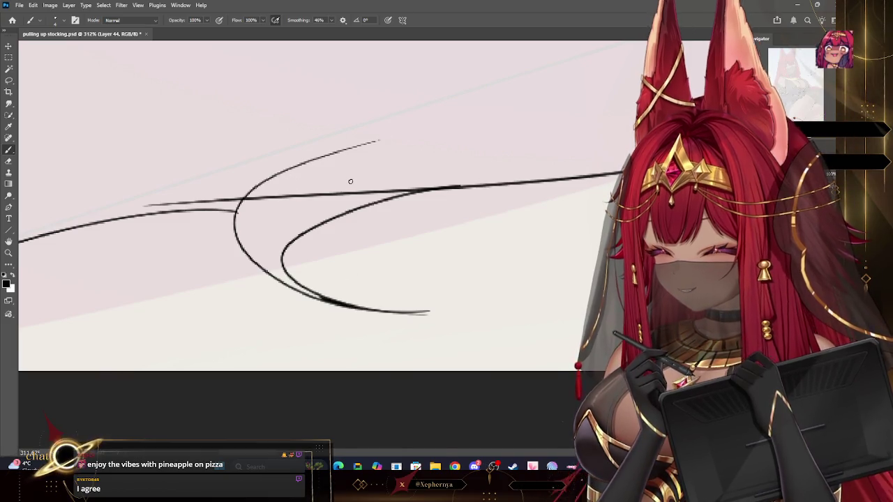
left_click_drag(351, 180, 168, 319)
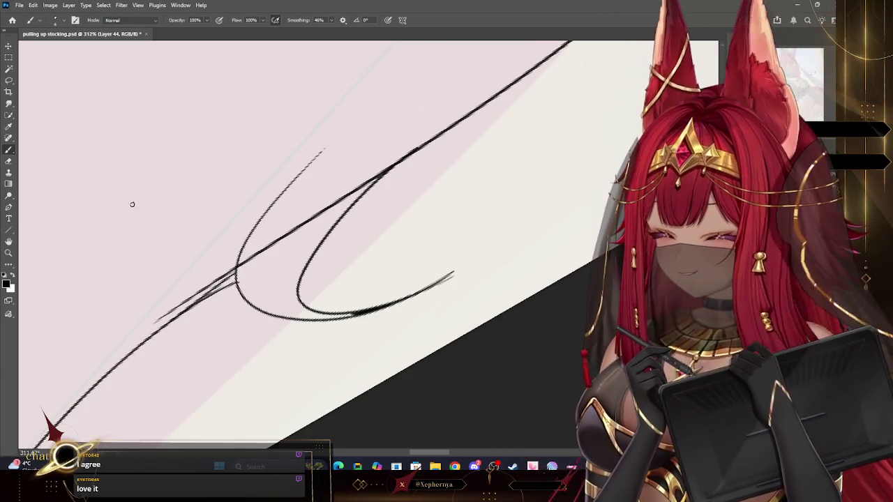
Erase the line crossing the curl and nearby stray marks with a smaller eraser
left_click(8, 161)
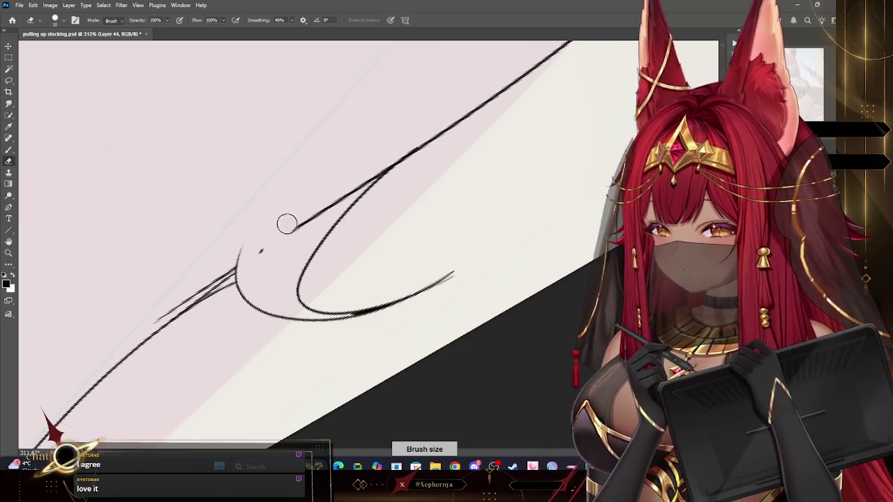
left_click_drag(293, 230, 334, 203)
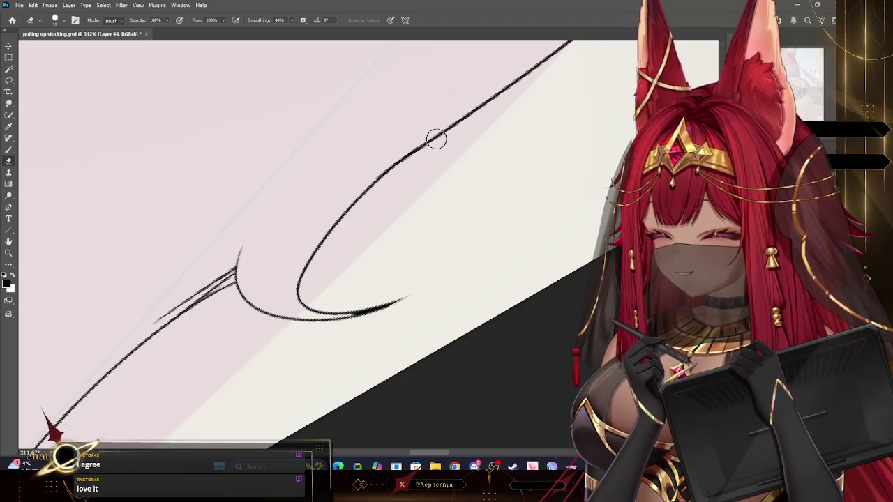
key("bracketleft")
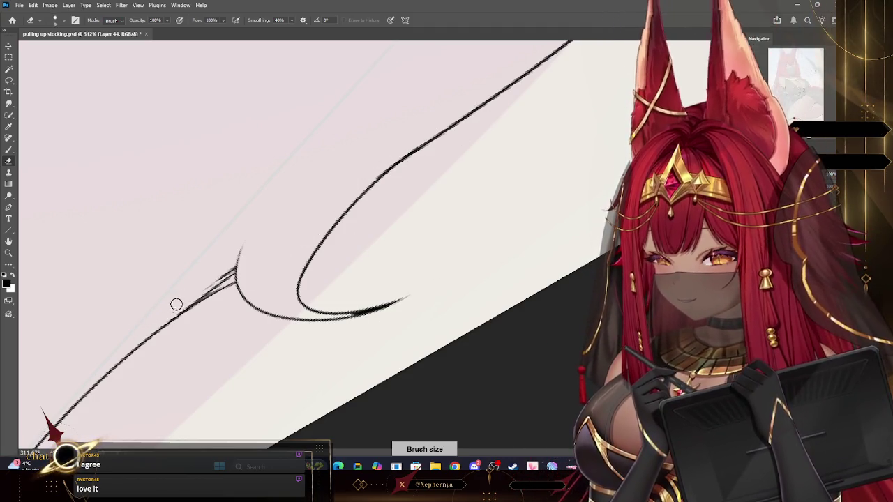
left_click_drag(196, 293, 223, 273)
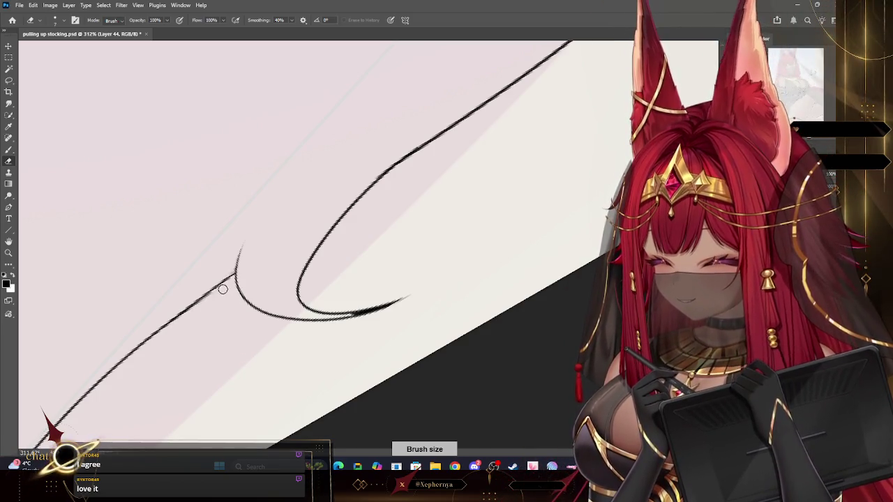
left_click(9, 252)
left_click(269, 200, "alt")
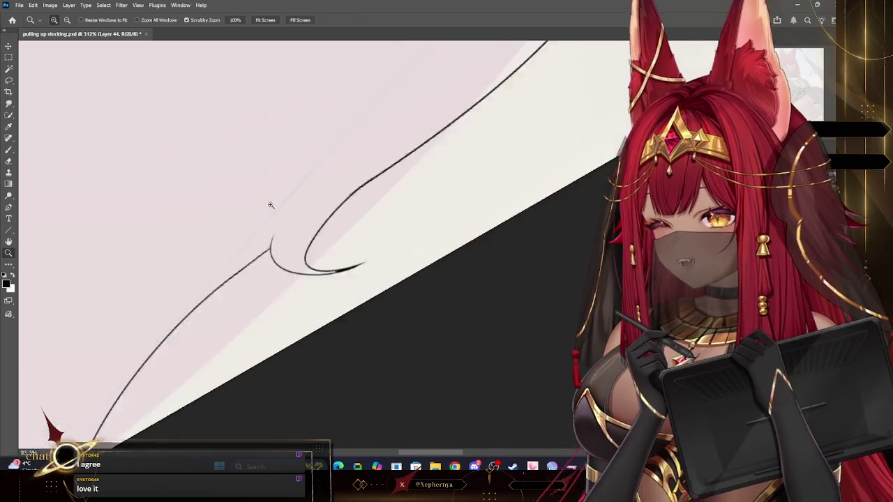
Reframe on the stocking edge and ink a second curled fold left of the existing curl
left_click(537, 167, "alt")
key("Escape")
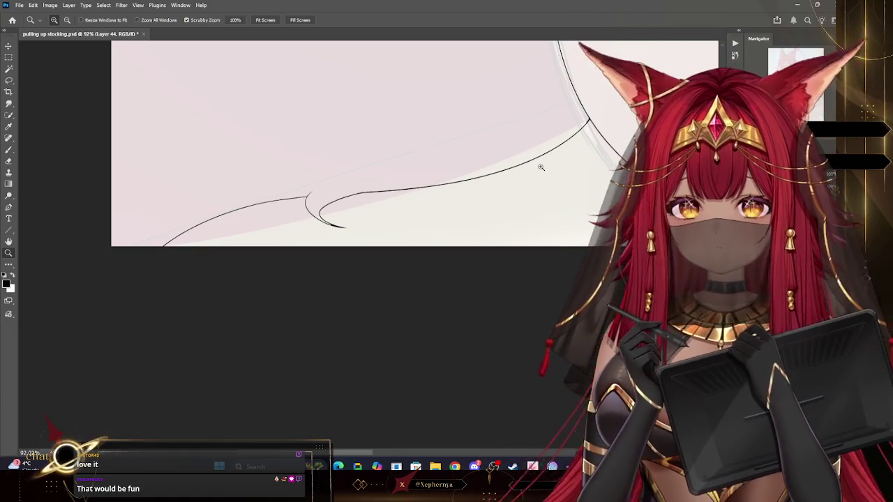
mouse_move(524, 277)
left_mouse_down()
mouse_move(472, 273)
mouse_move(556, 230)
mouse_move(304, 321)
mouse_move(342, 291)
left_mouse_up()
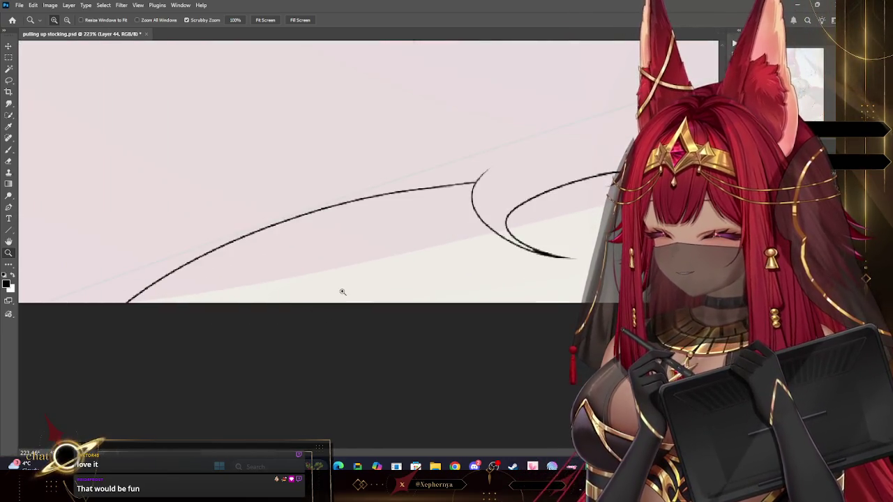
key("b")
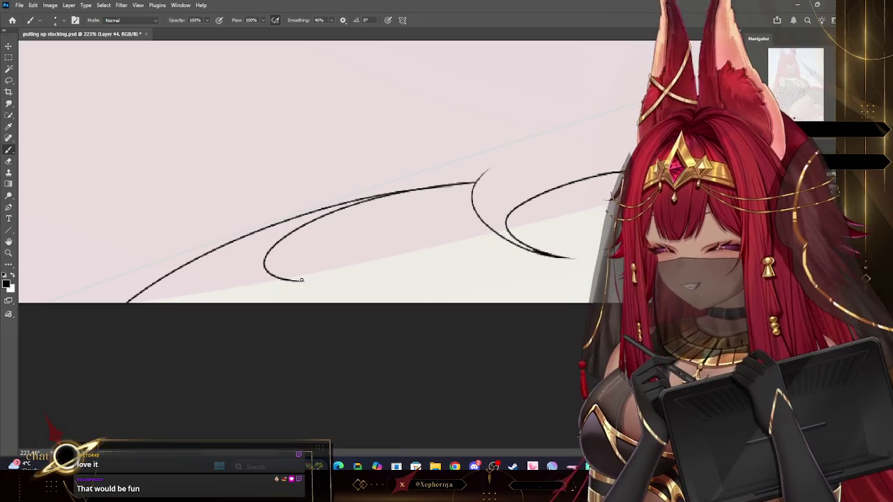
left_click_drag(284, 180, 300, 281)
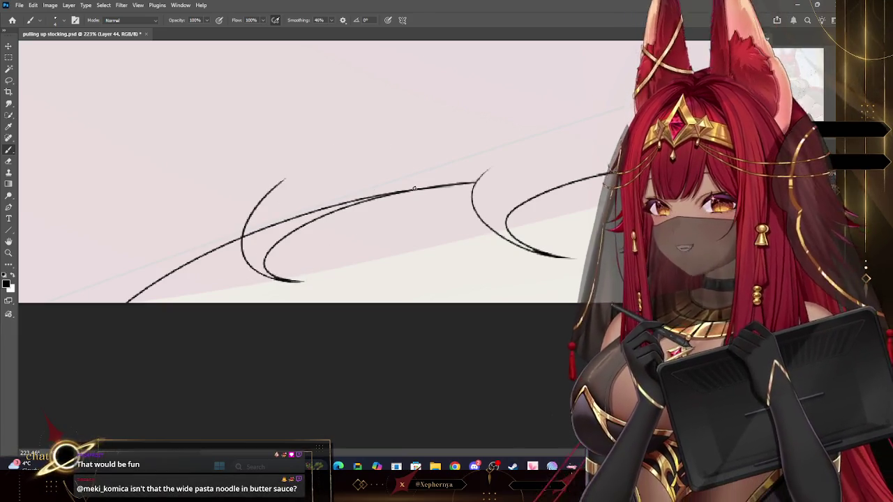
key("e")
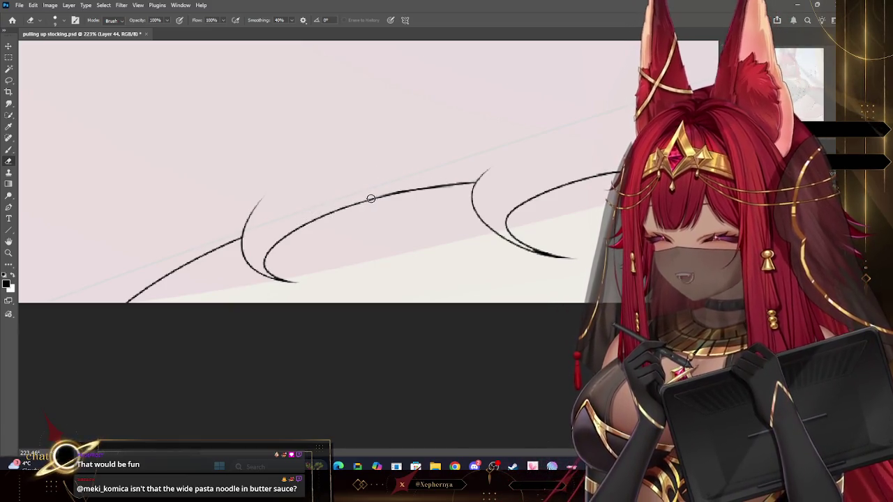
Zoom out to the whole illustration, then zoom in close on the stocking's top edge
key("z")
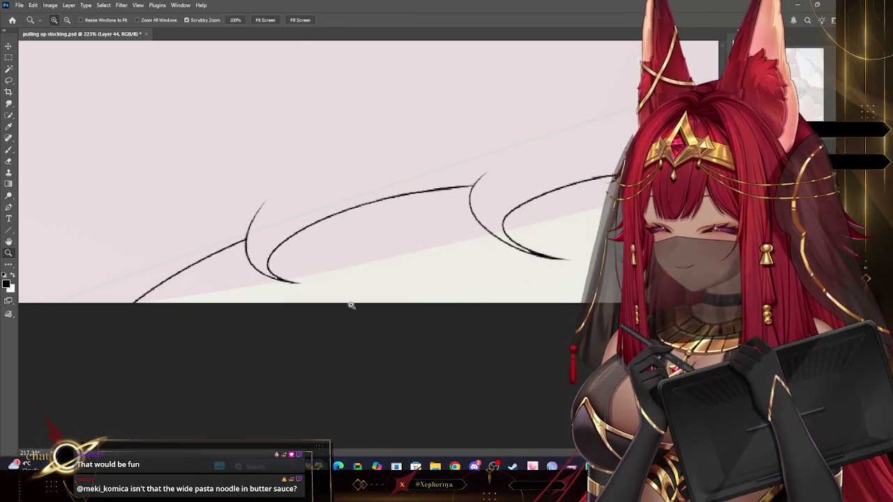
left_click_drag(354, 303, 291, 341)
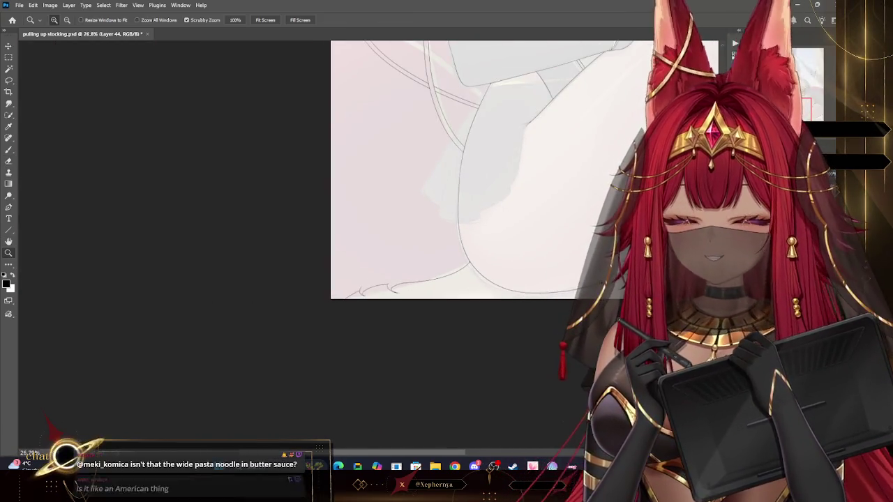
left_click_drag(560, 286, 502, 288)
left_click_drag(641, 270, 691, 269)
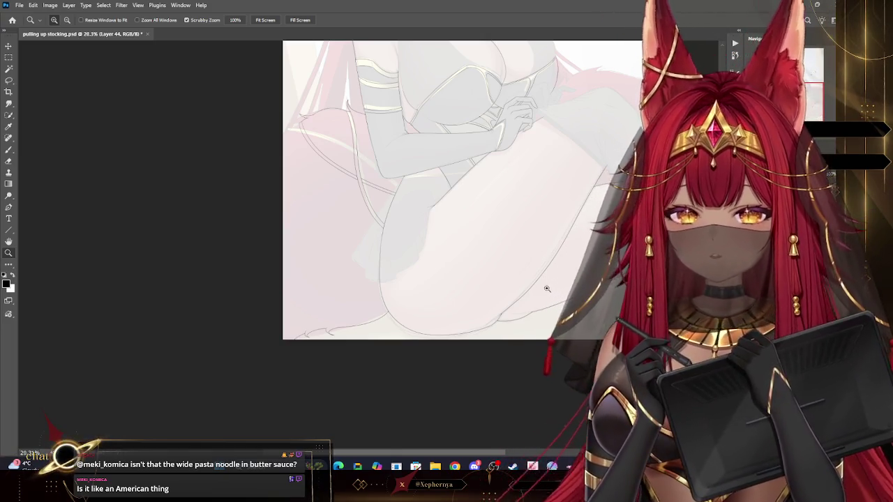
left_click_drag(532, 300, 510, 272)
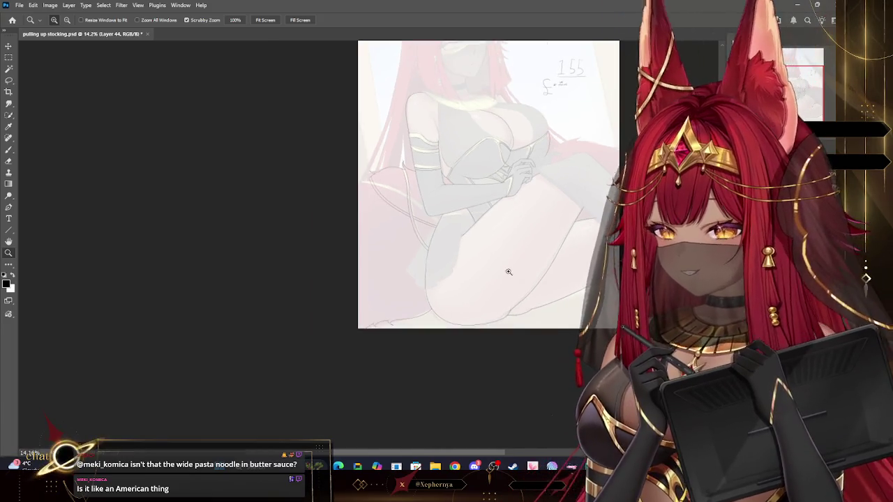
left_click_drag(419, 276, 297, 148)
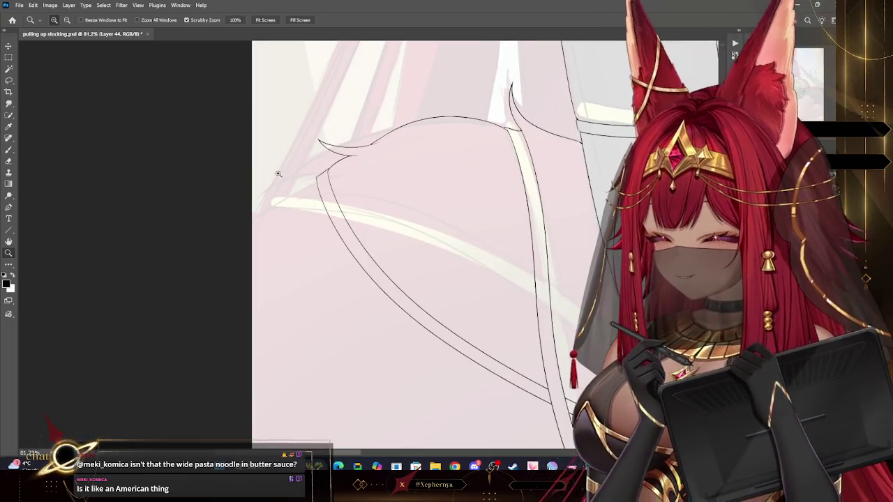
Trim the overhanging upper tip of the line beneath the left fold with a smaller eraser
key("b")
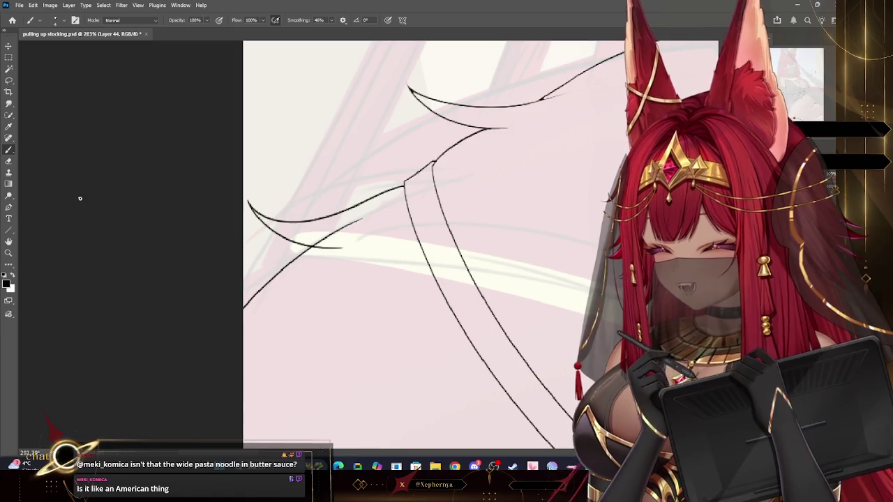
key("e")
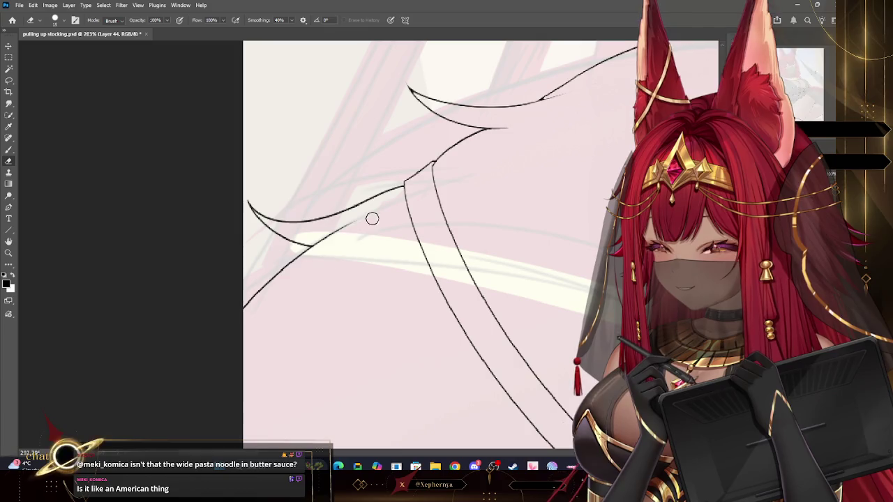
key("b")
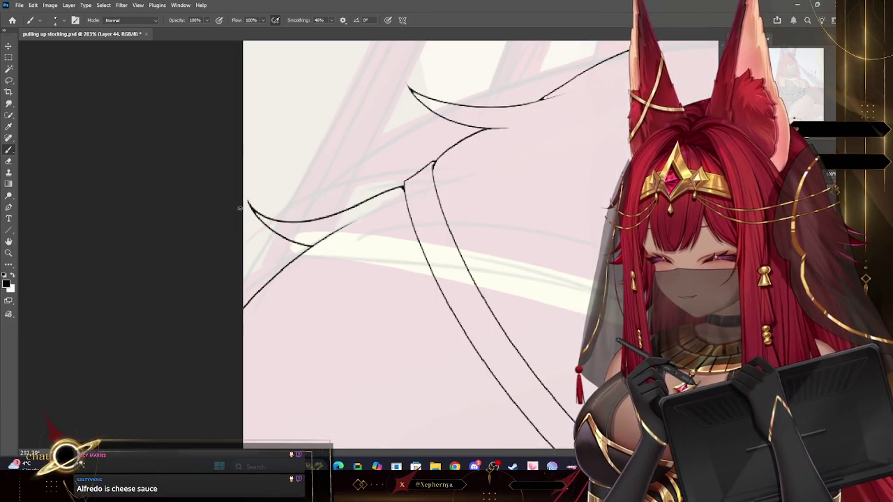
key("e")
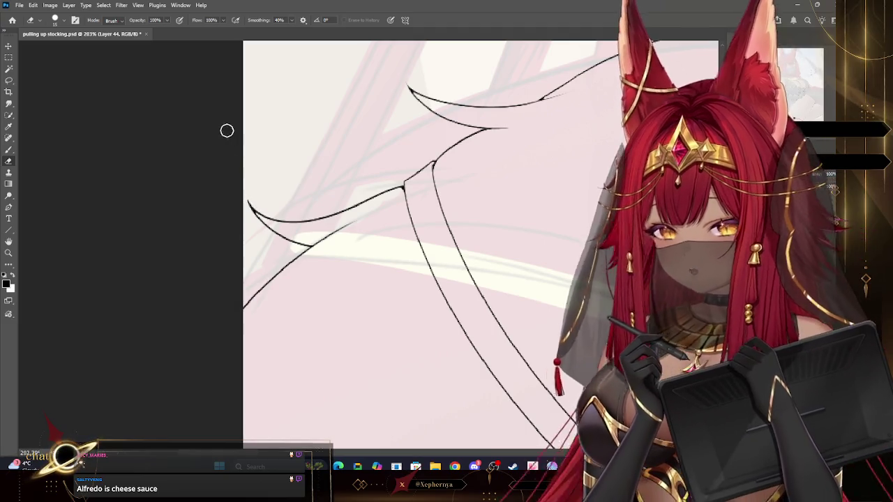
key("bracketleft")
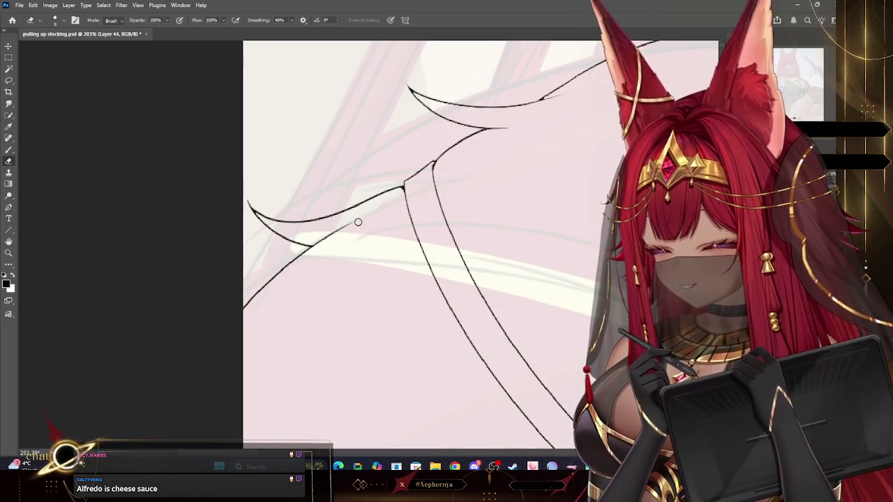
left_click_drag(355, 223, 343, 232)
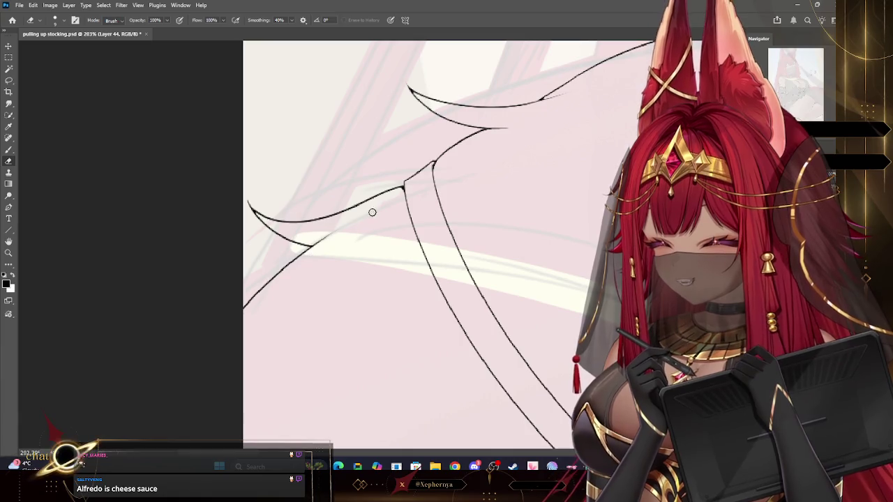
key("z")
scroll(449, 138, "down", 5)
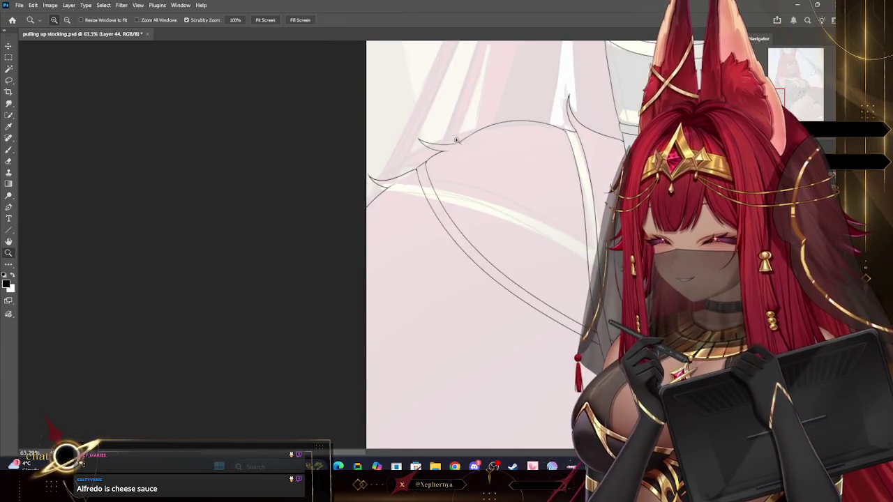
Zoom to about 25% and brush a stroke along the left outer edge of the hair
scroll(489, 143, "down", 4)
scroll(549, 113, "down", 3)
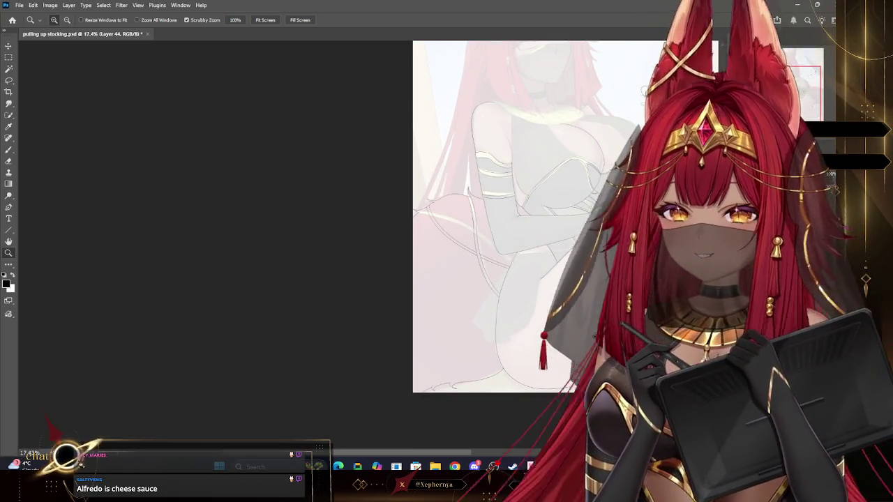
scroll(790, 382, "down", 1)
scroll(791, 381, "up", 3)
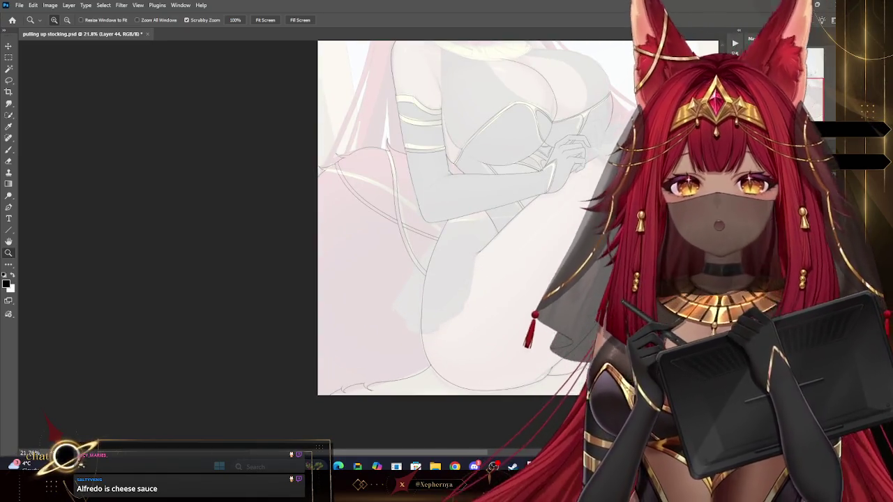
scroll(633, 88, "down", 2)
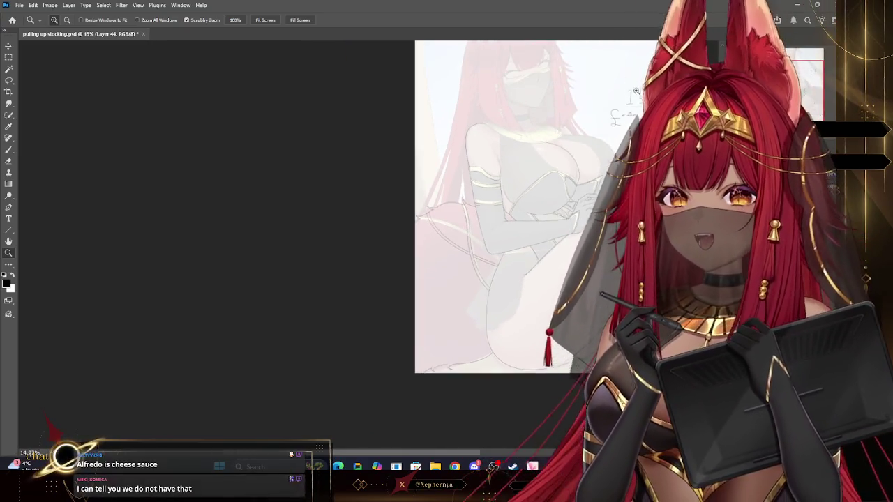
scroll(633, 88, "up", 2)
left_click_drag(615, 98, 670, 99)
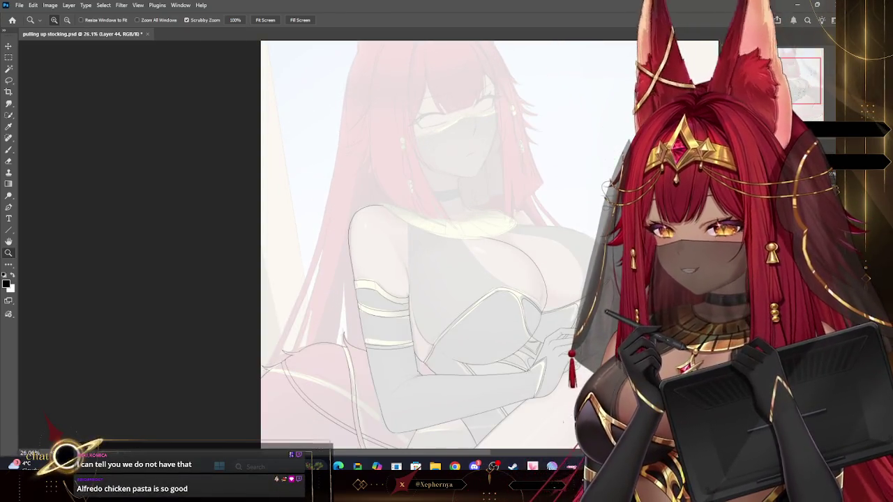
left_click_drag(600, 206, 585, 247)
left_click_drag(530, 145, 525, 146)
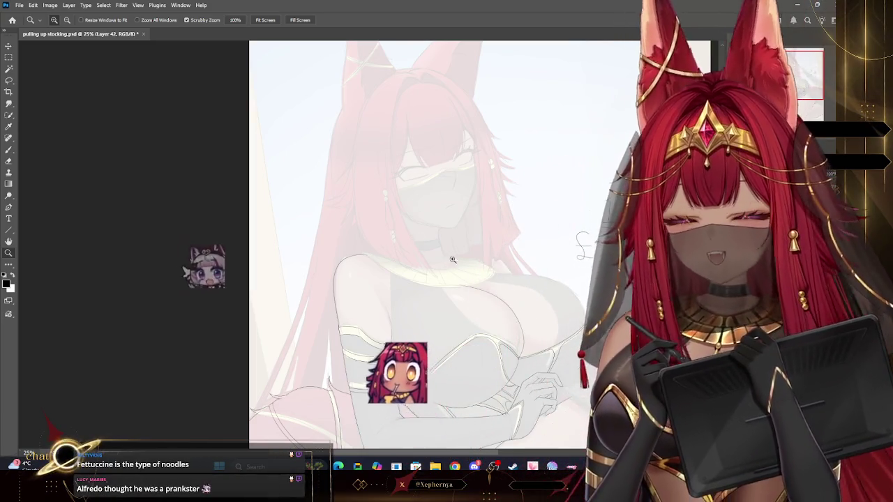
left_click(8, 149)
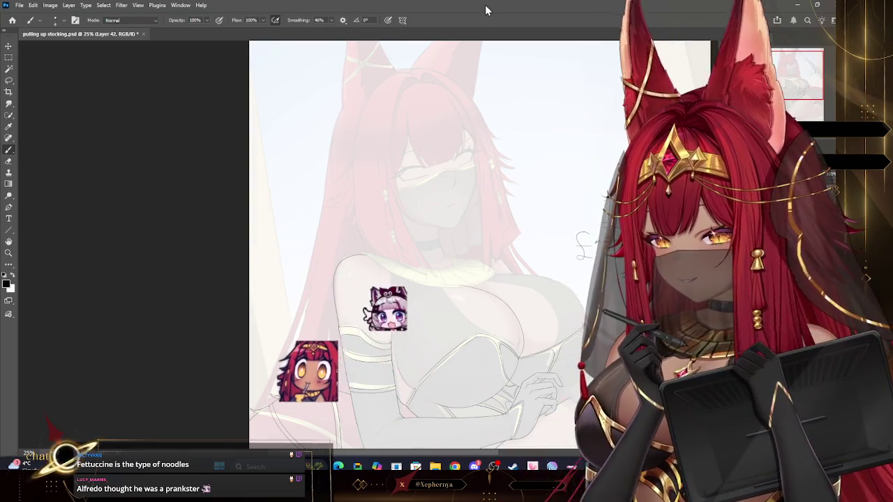
left_click_drag(316, 240, 341, 103)
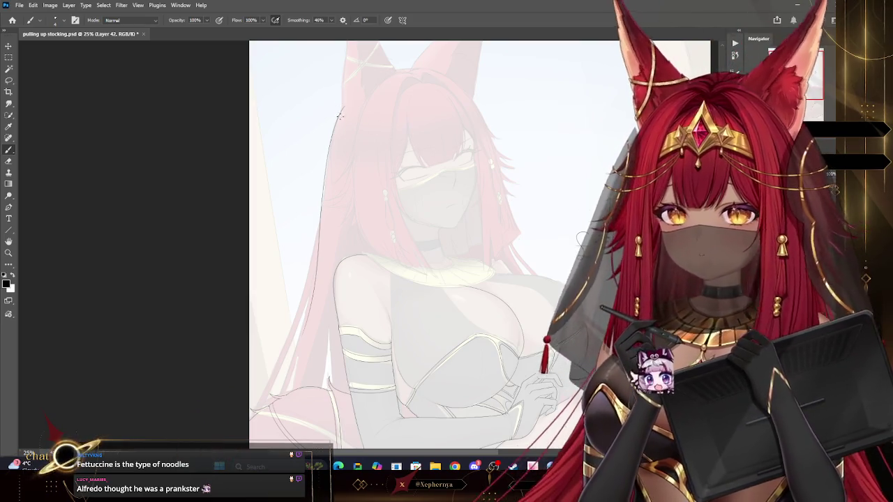
Undo the stray stroke and copy a lassoed section of the left hair outline onto Layer 45
key("ctrl+z")
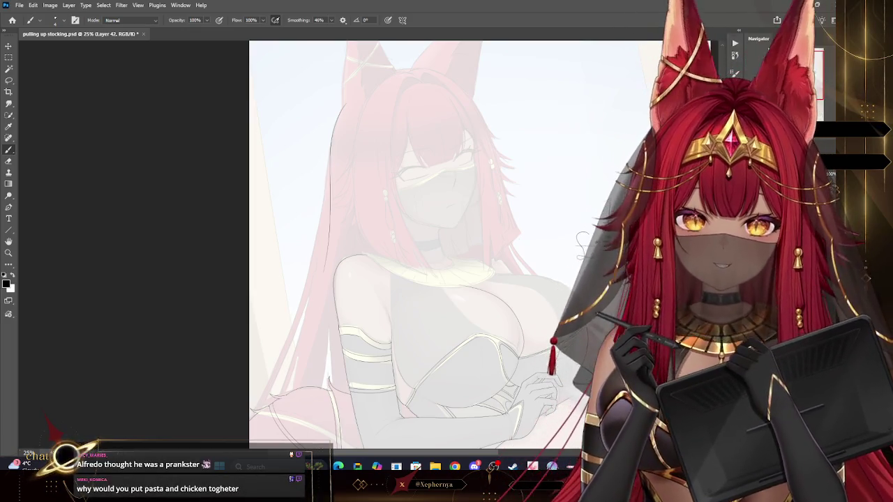
left_click_drag(580, 238, 592, 173)
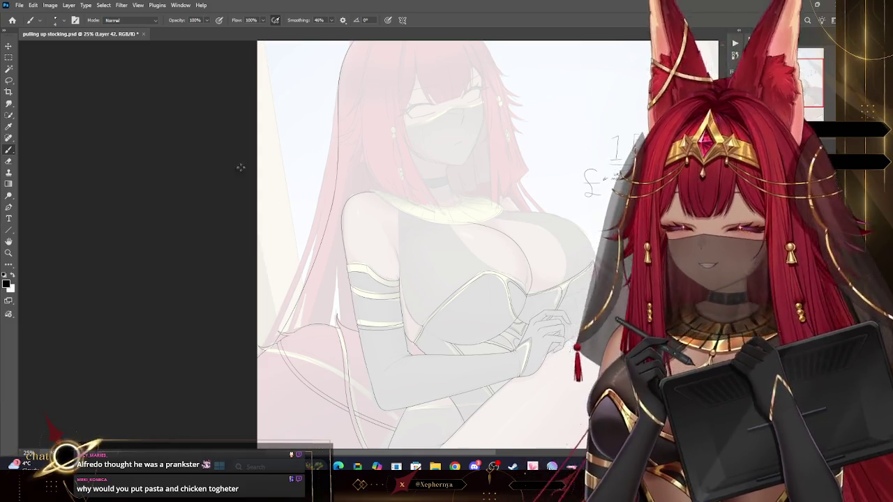
left_click(9, 80)
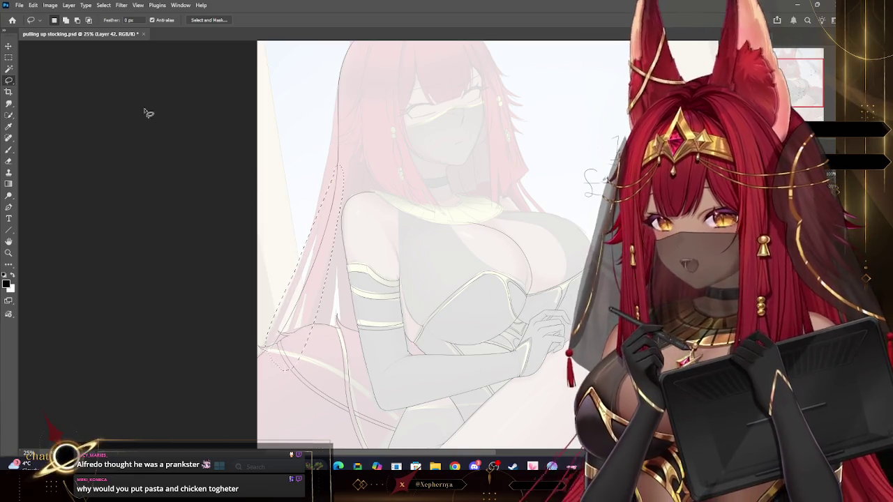
left_click(33, 5)
left_click(52, 67)
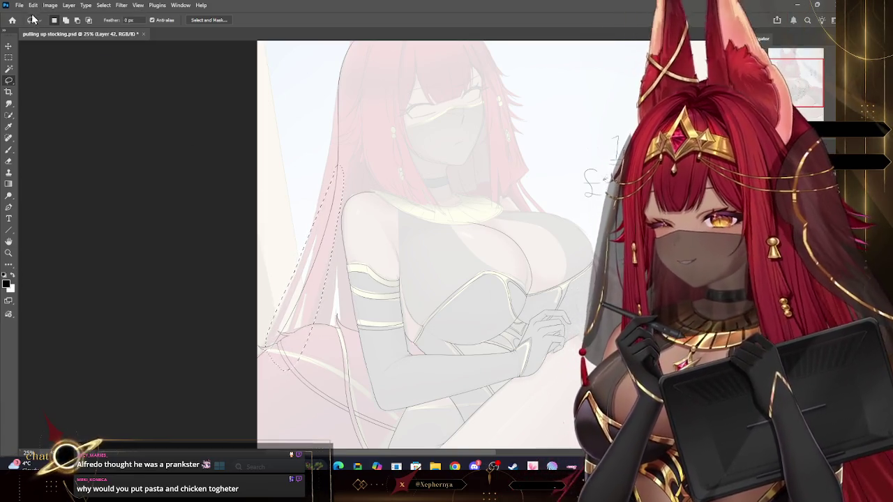
left_click(33, 5)
left_click(58, 81)
key("v")
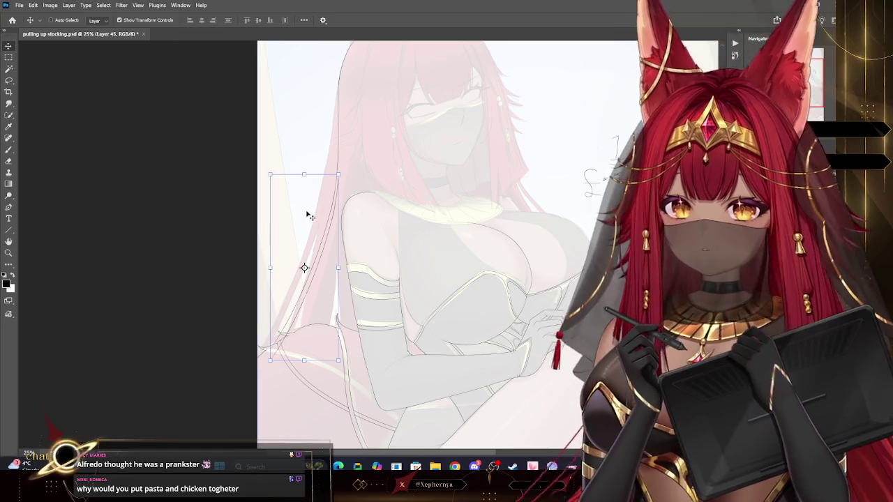
Shift the pasted hair line up and right so it runs parallel beside the original outline
mouse_move(307, 214)
left_mouse_down()
mouse_move(332, 227)
mouse_move(336, 216)
left_mouse_up()
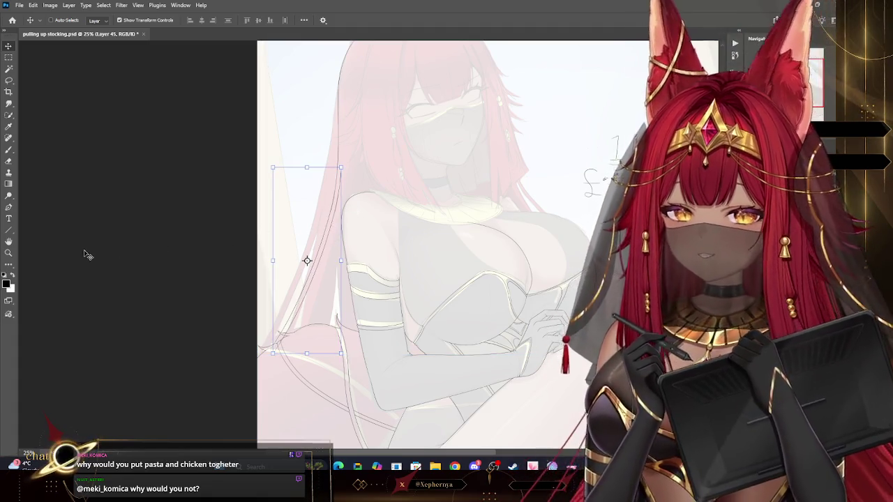
key("z")
mouse_move(320, 256)
left_mouse_down()
mouse_move(360, 250)
mouse_move(313, 263)
left_mouse_up()
key("v")
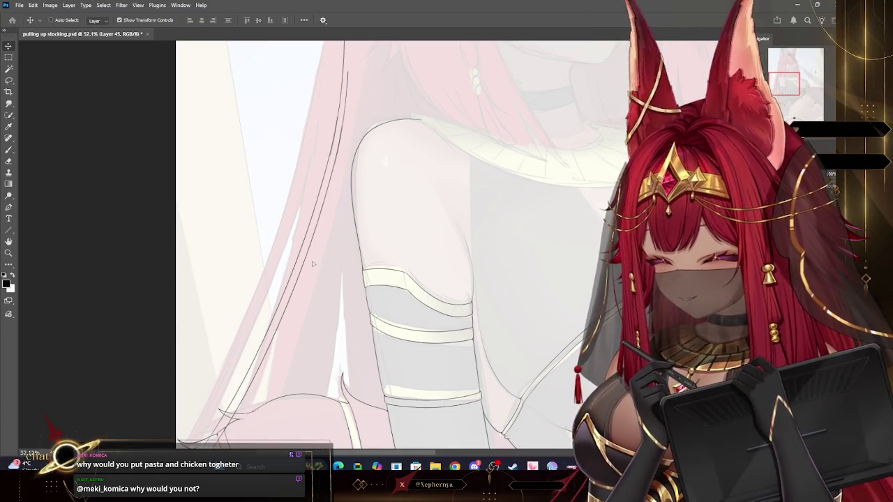
left_click_drag(316, 188, 328, 187)
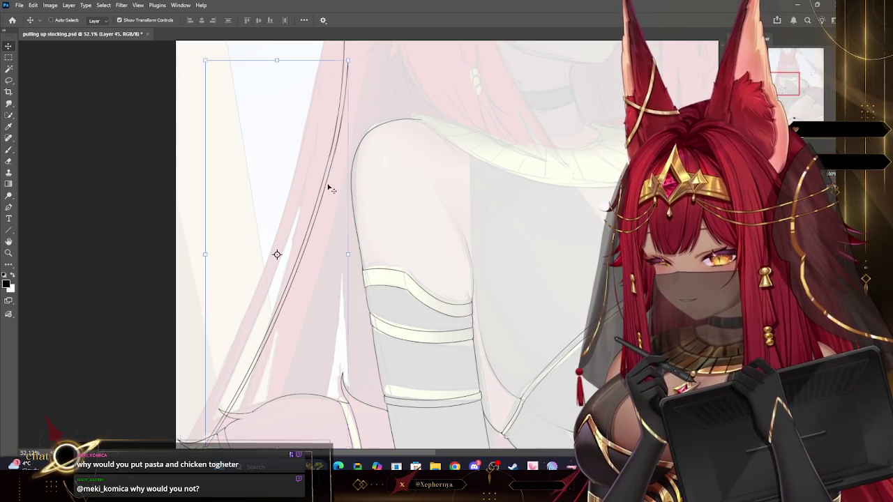
key("z")
scroll(415, 148, "down", 5)
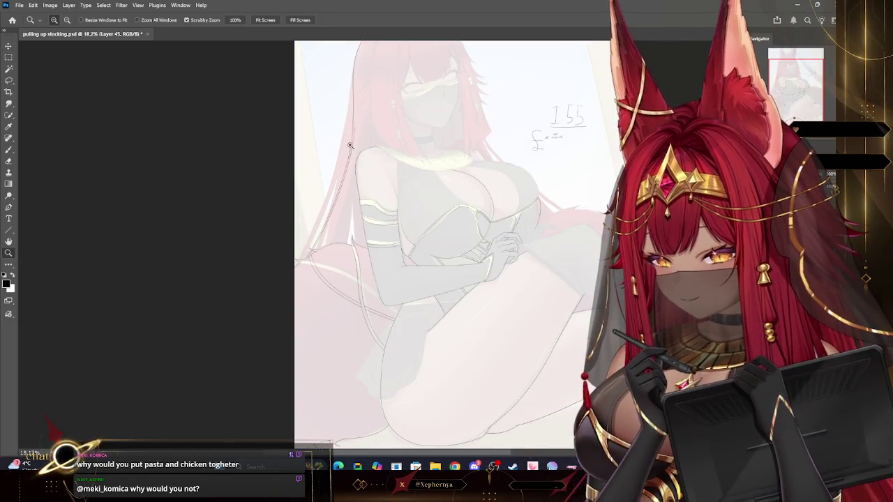
Zoom in to 250% and merge Layer 45 down into the Layer 42 line art
scroll(350, 144, "up", 4)
scroll(420, 135, "up", 3)
scroll(369, 193, "up", 3)
scroll(405, 174, "up", 2)
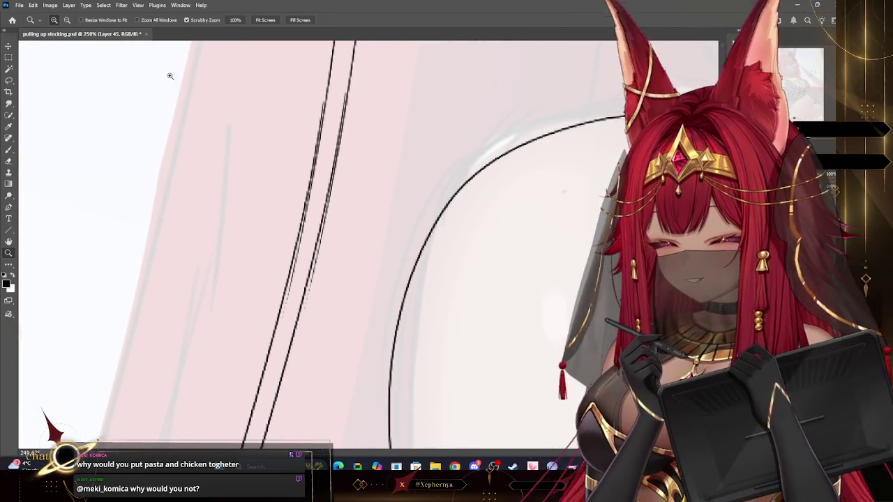
left_click(69, 6)
left_click(99, 324)
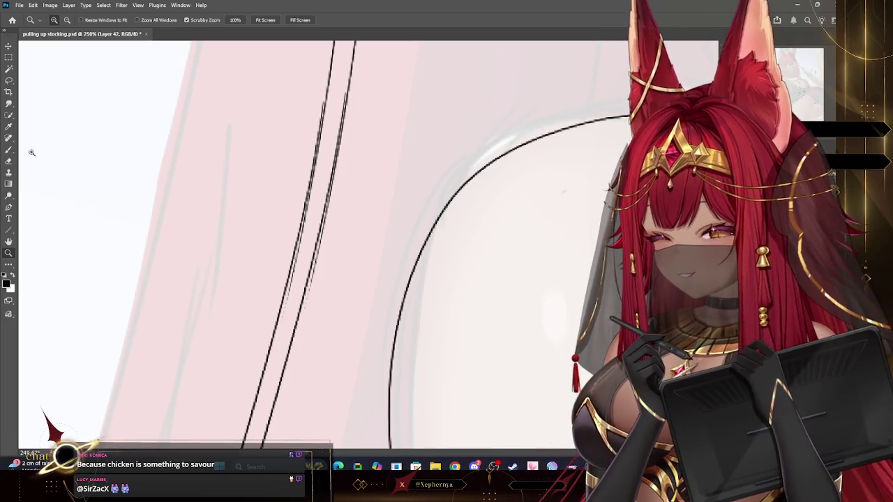
Erase along a stretch of the upper parallel hair line so it fades softly, on a rotated view
key("b")
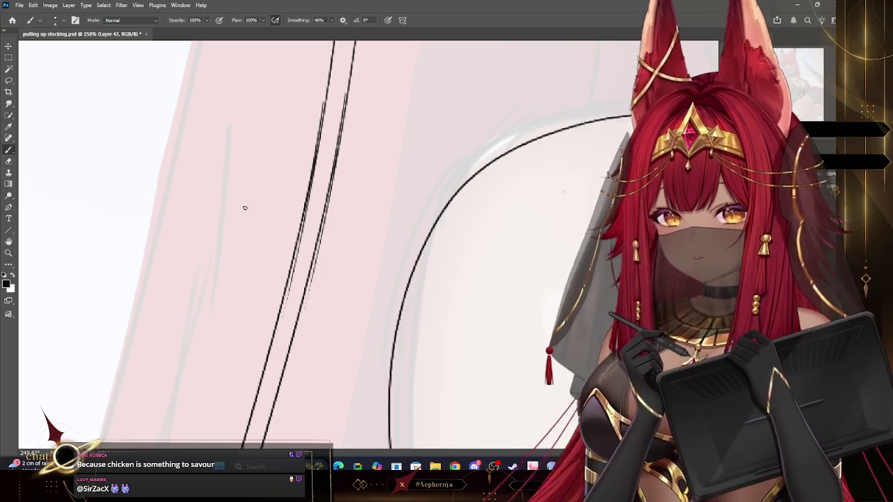
key("e")
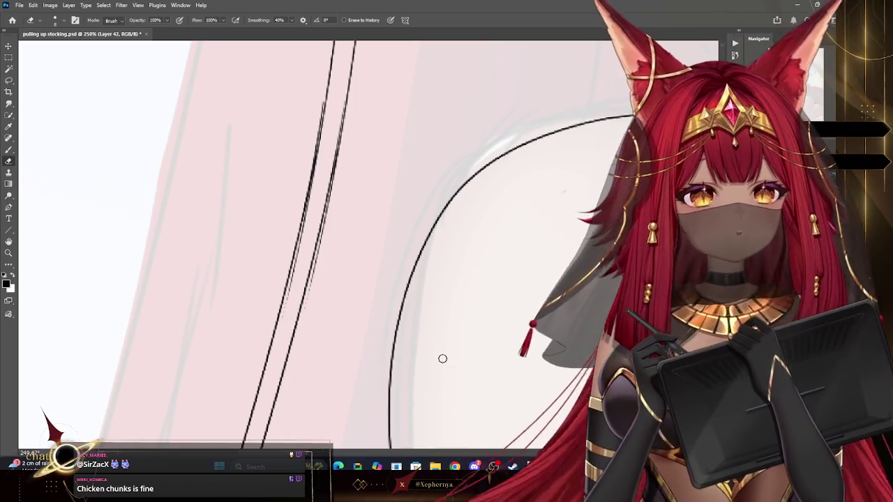
key("r")
key("r")
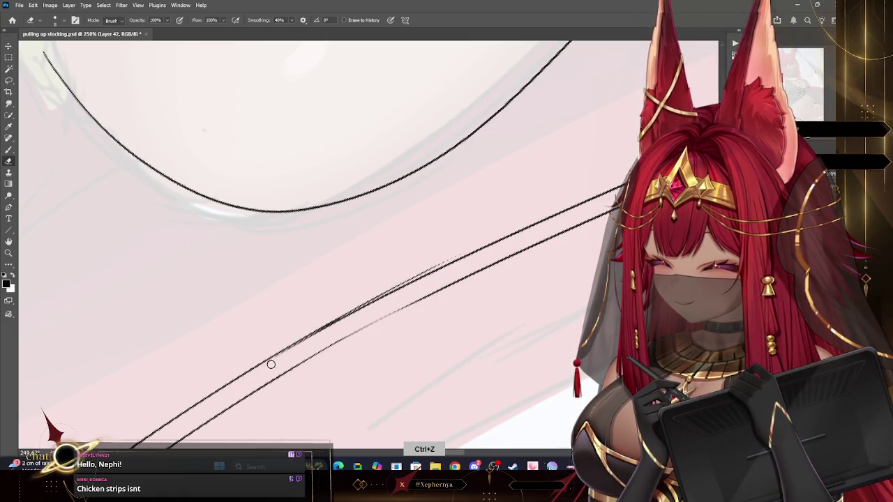
left_click_drag(302, 346, 341, 326)
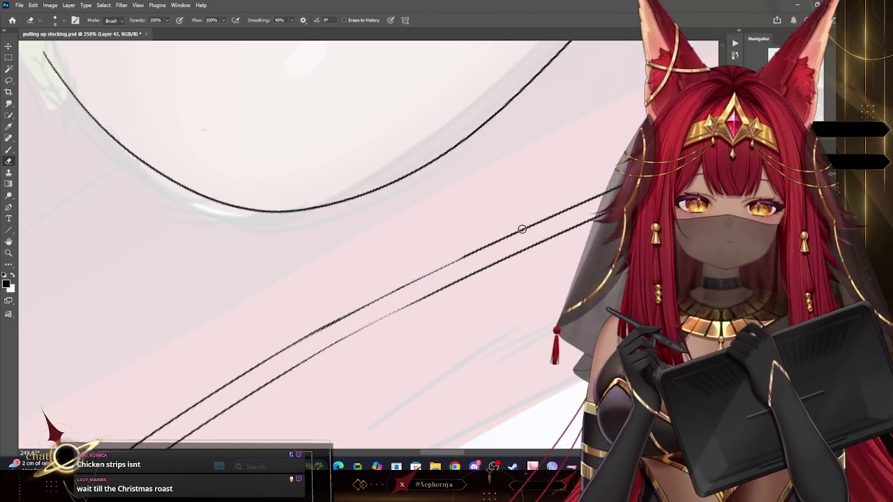
key("r")
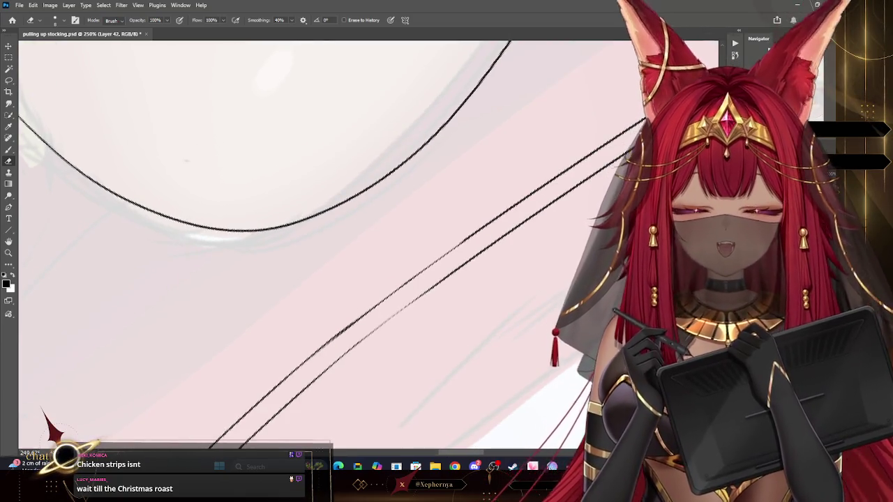
scroll(522, 229, "down", 2)
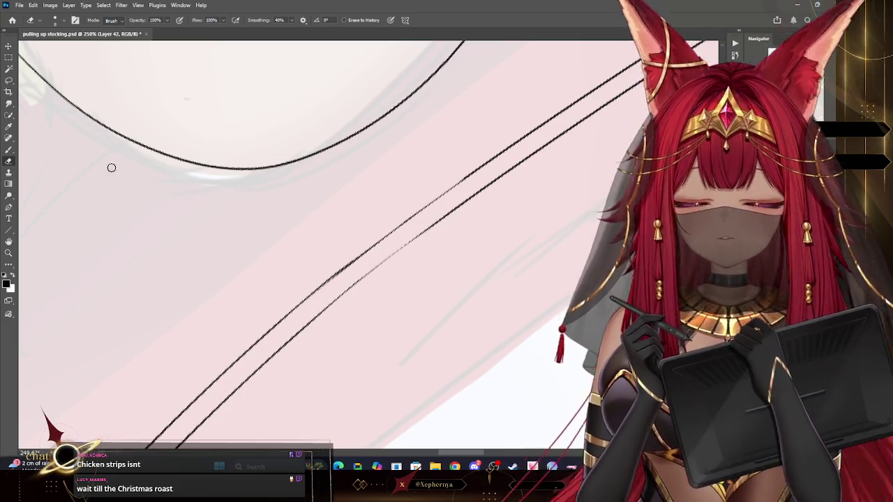
key("b")
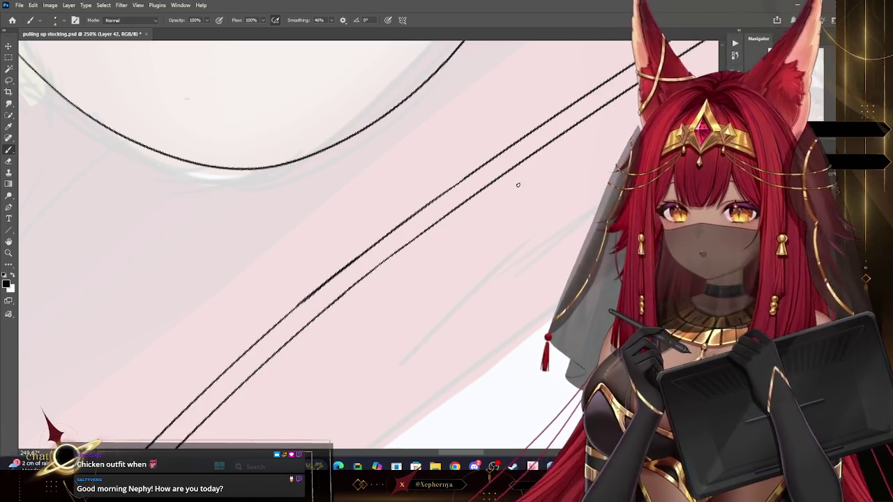
left_click_drag(514, 183, 518, 184)
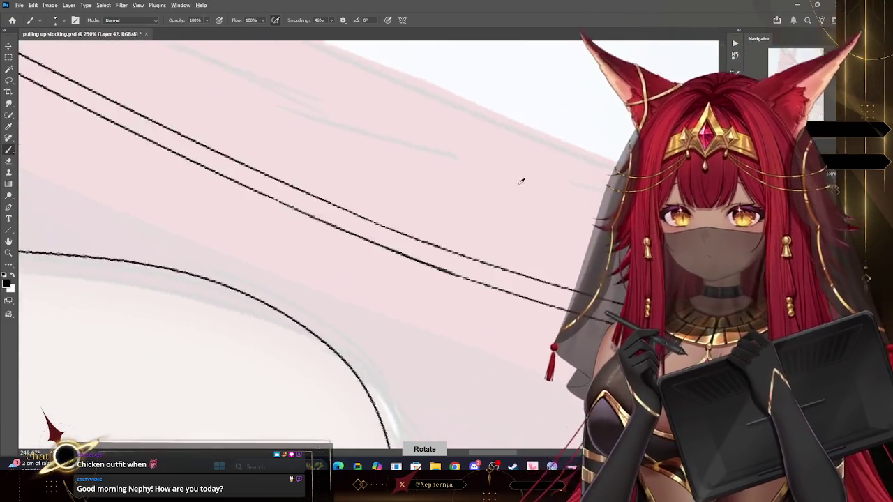
left_click(9, 254)
left_click_drag(446, 298, 401, 287)
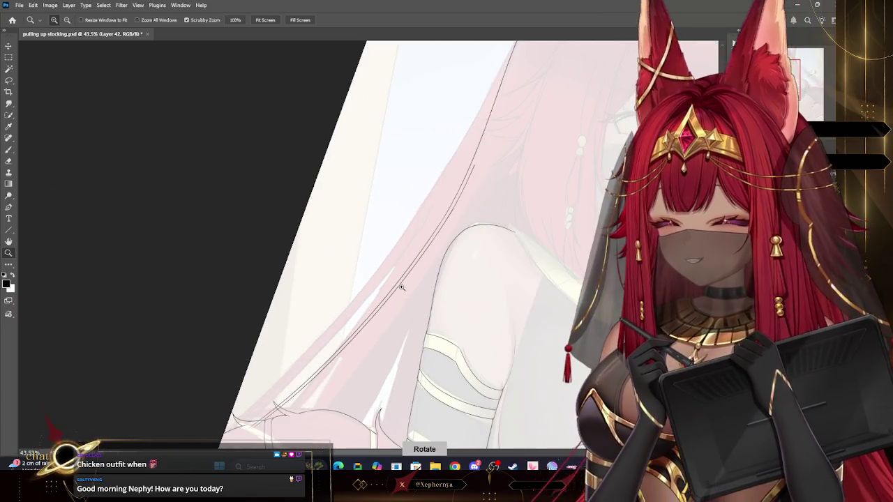
left_click_drag(543, 371, 565, 371)
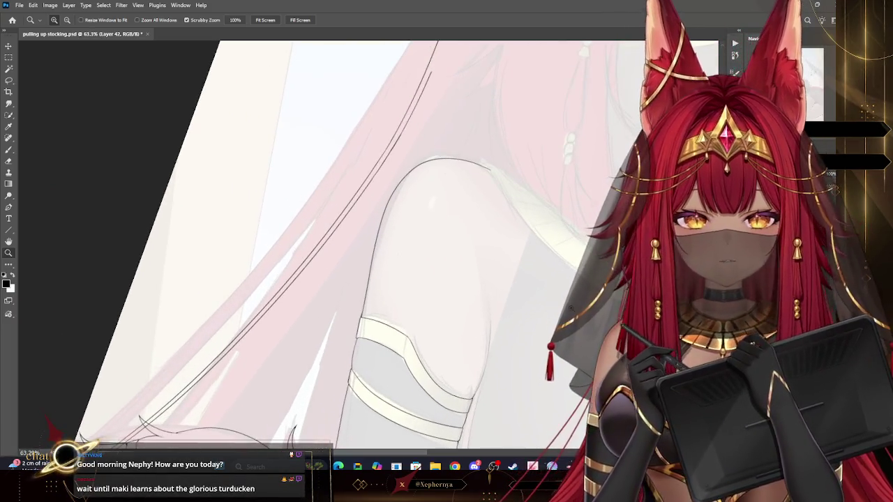
left_click_drag(556, 315, 555, 383)
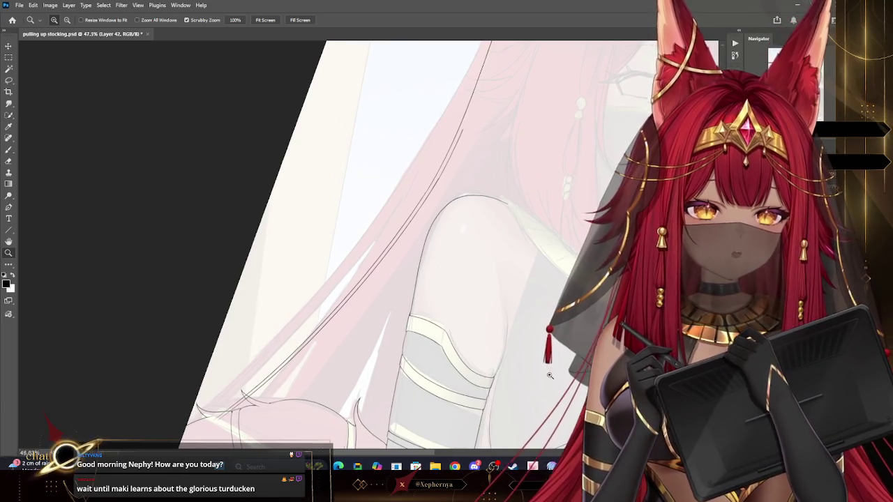
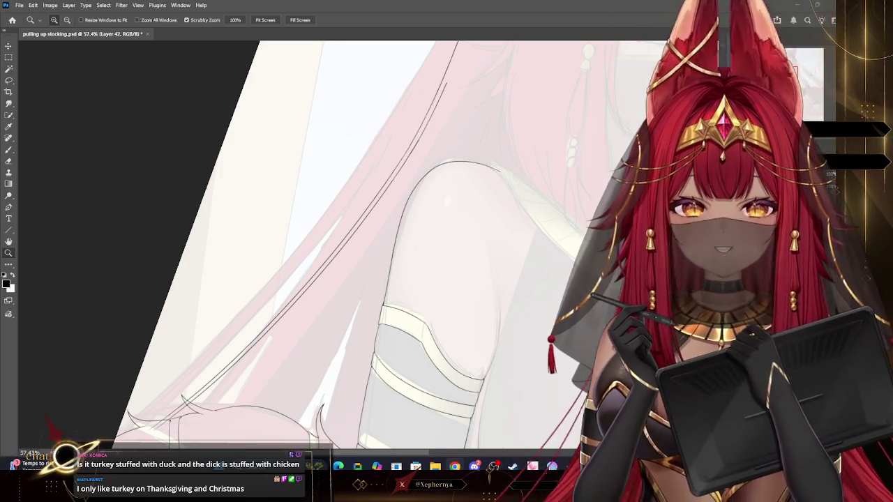
Undo the last doubled stroke on the hair strand above the knee
mouse_move(438, 225)
left_mouse_down()
mouse_move(421, 207)
mouse_move(408, 315)
mouse_move(333, 366)
left_mouse_up()
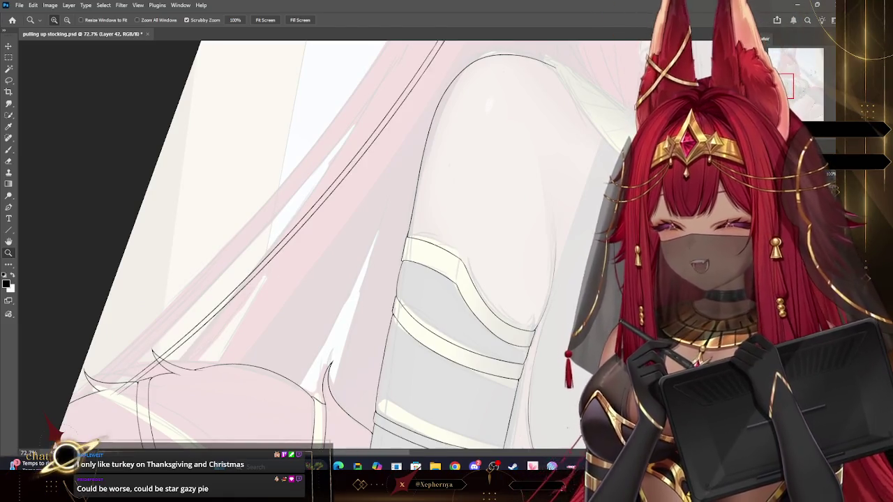
left_click(9, 151)
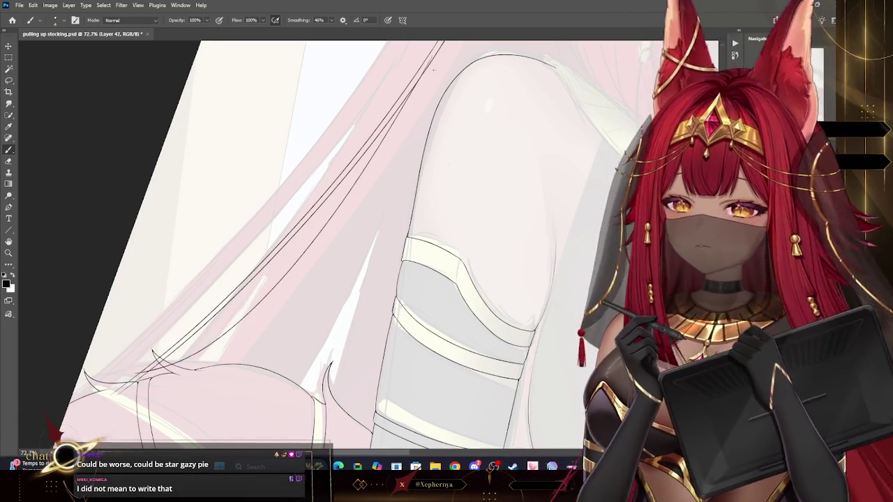
key("ctrl+z")
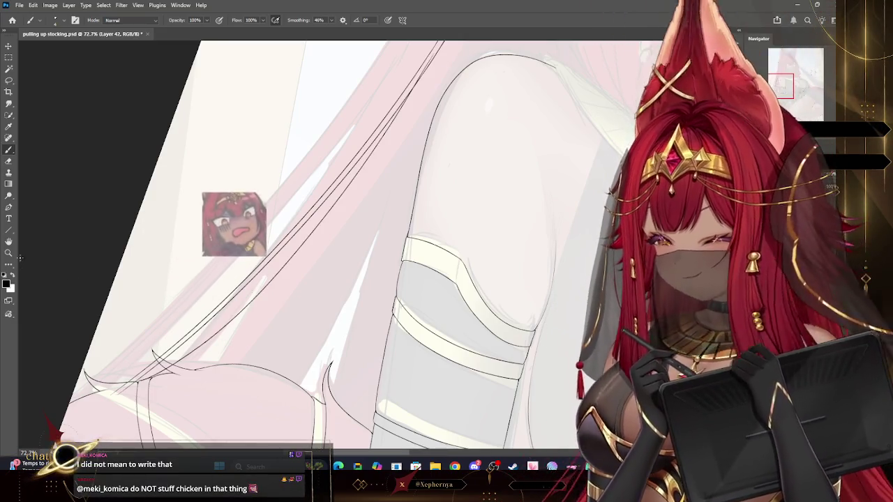
key("z")
left_click_drag(446, 60, 474, 63)
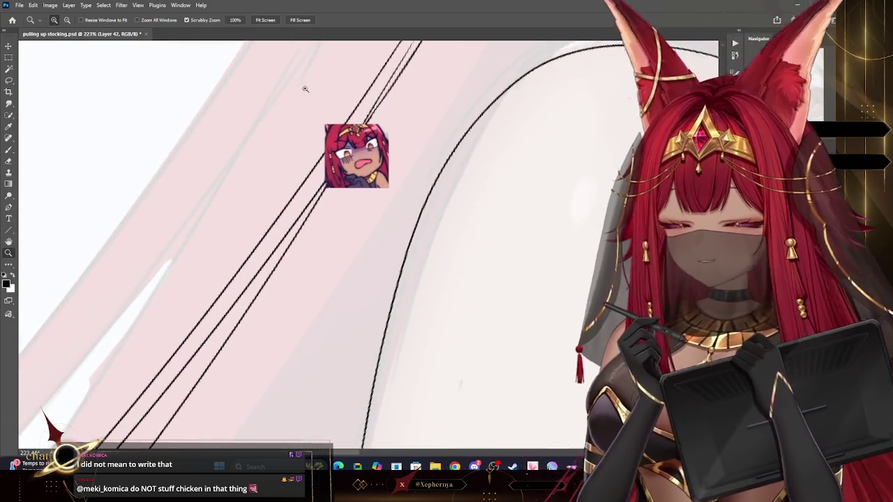
Erase the extra thin line along the diagonal hair strand, leaving one clean stroke
left_click(8, 151)
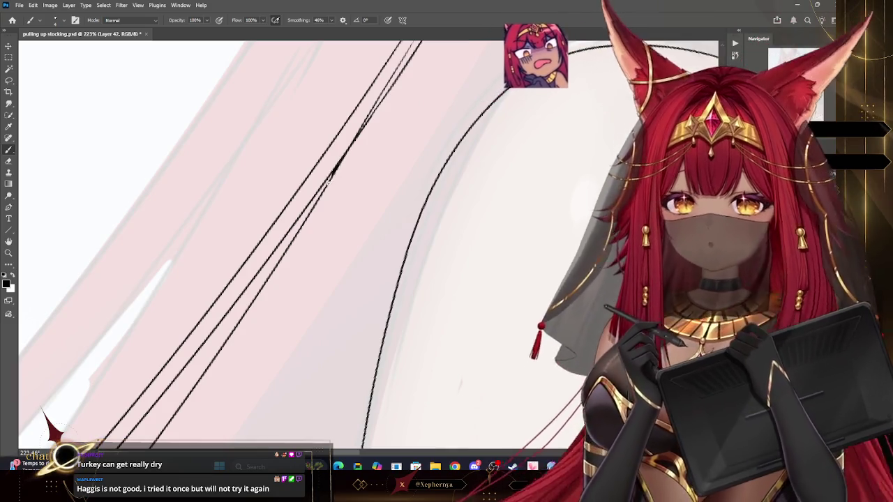
key("z")
left_click_drag(260, 259, 229, 274)
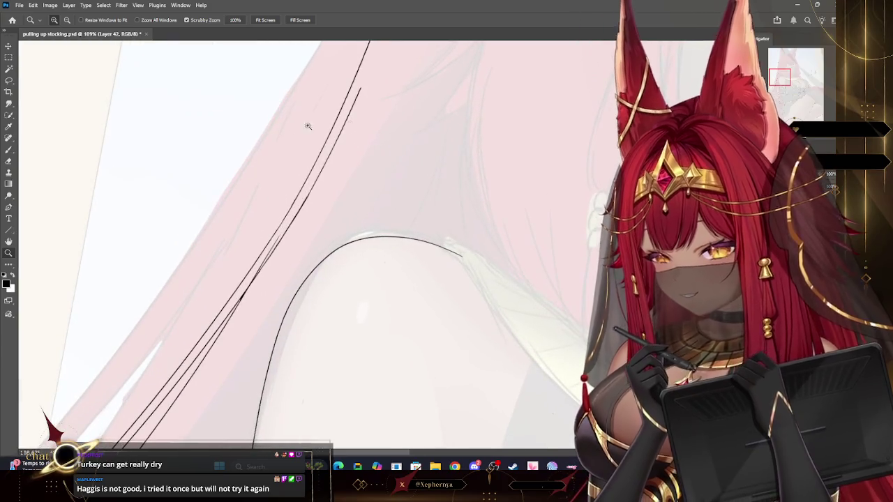
left_click(9, 162)
left_click_drag(358, 84, 302, 205)
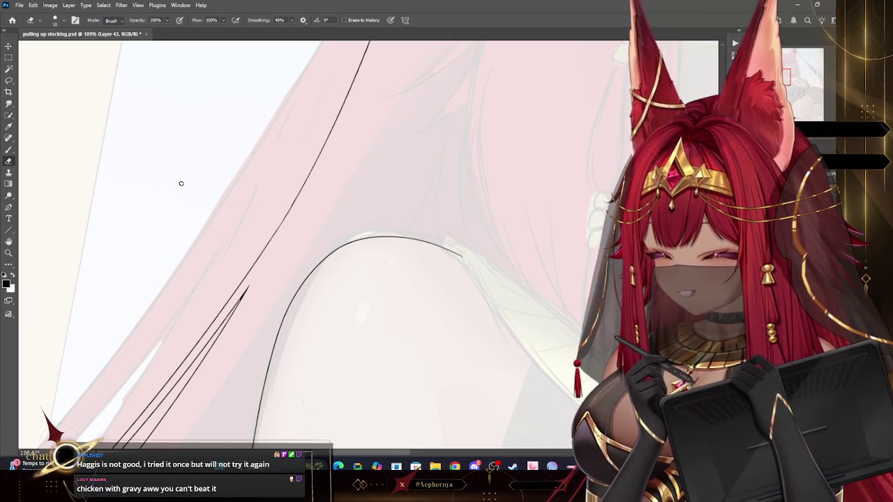
left_click(8, 253)
scroll(432, 122, "down", 10)
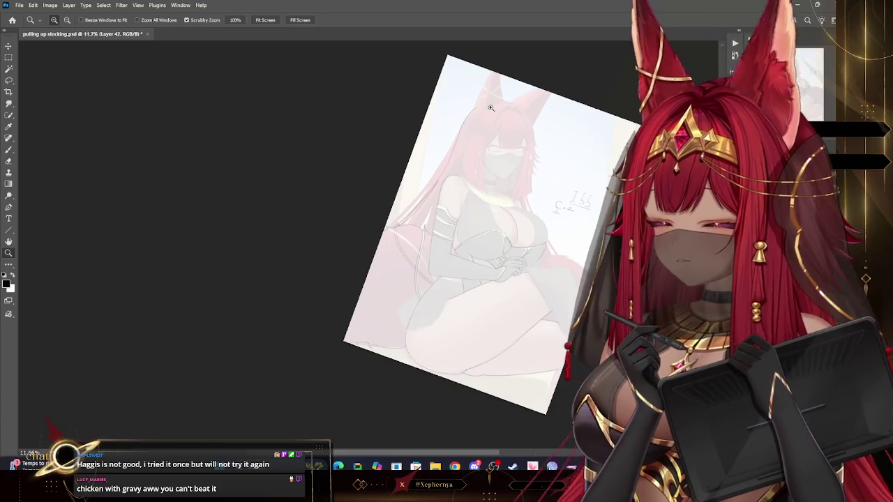
Draw a new strand line along the inner leg between the hair and stocking
scroll(419, 160, "up", 3)
scroll(311, 189, "up", 4)
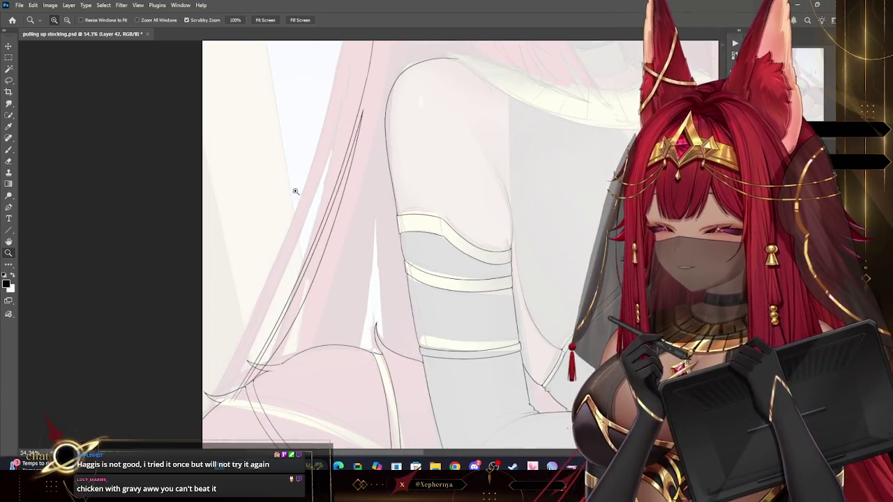
left_click(9, 149)
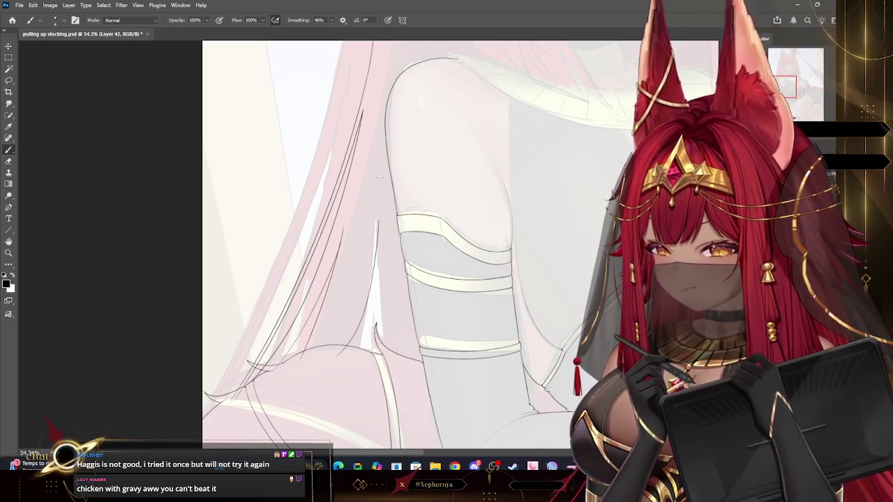
left_click_drag(381, 182, 381, 333)
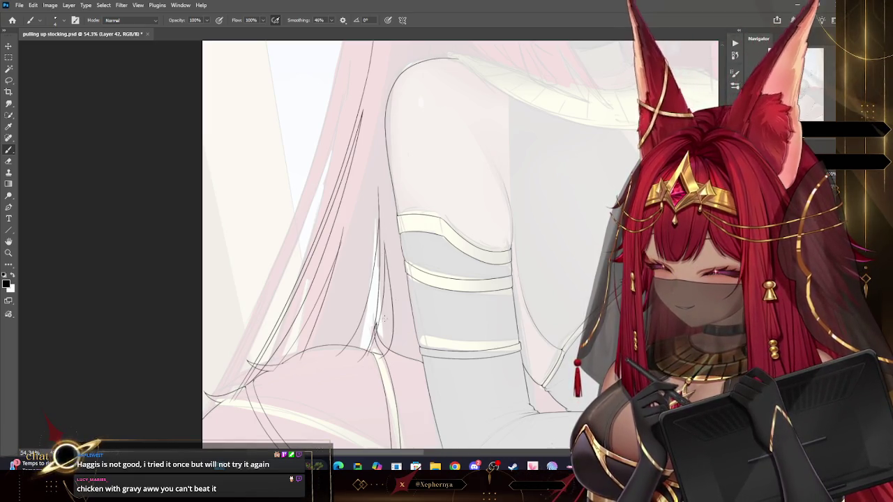
key("z")
scroll(526, 137, "down", 5)
scroll(486, 115, "up", 7)
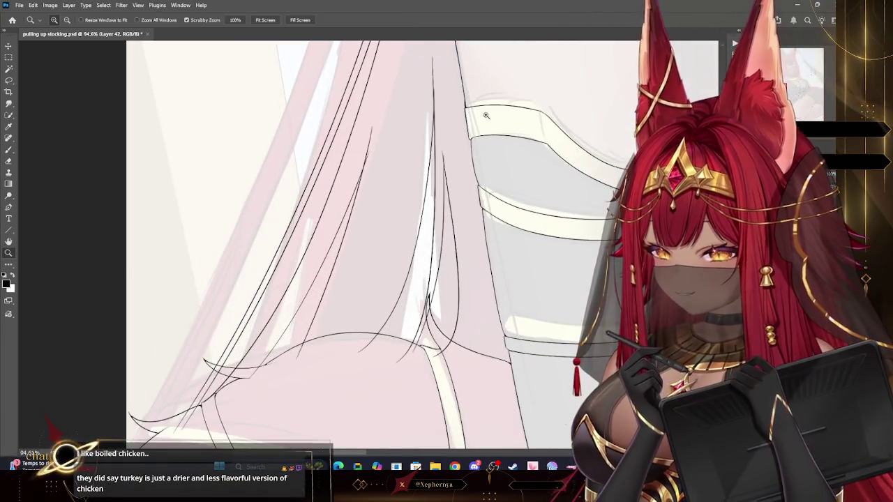
scroll(277, 377, "up", 1)
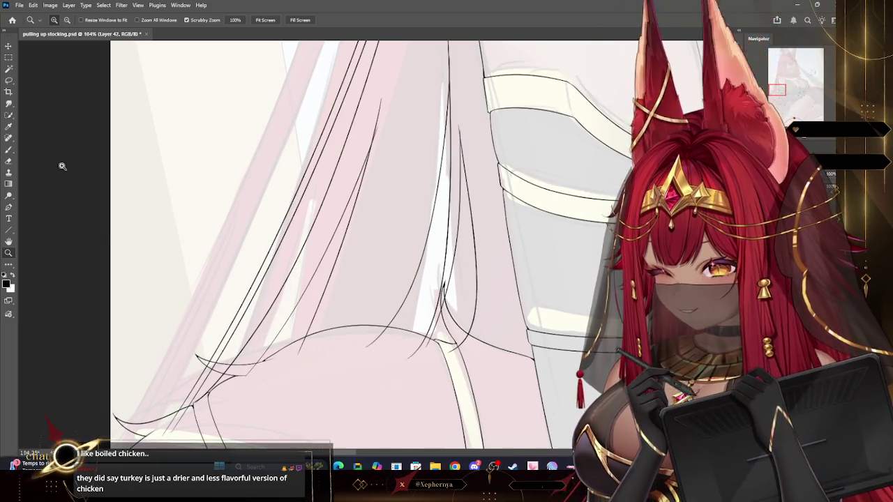
key("b")
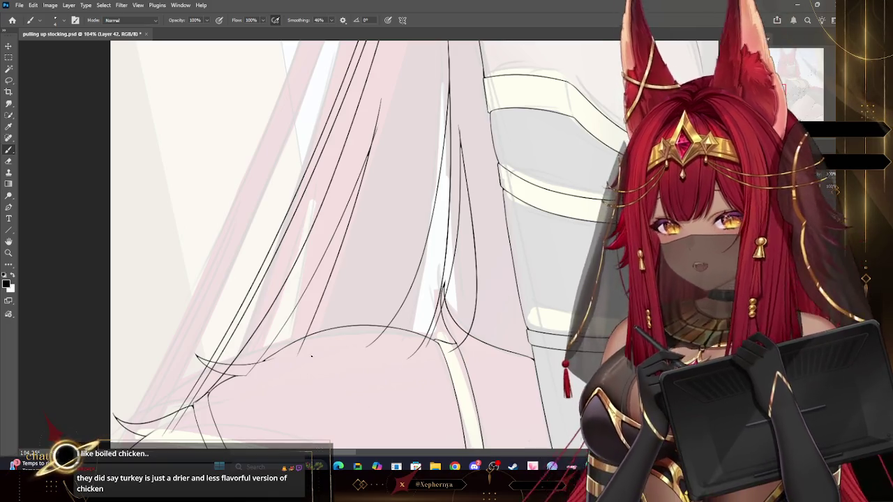
Erase the overshooting stub at the strand top and its upper line part with a larger eraser
key("e")
key("bracketright")
left_click_drag(380, 94, 377, 125)
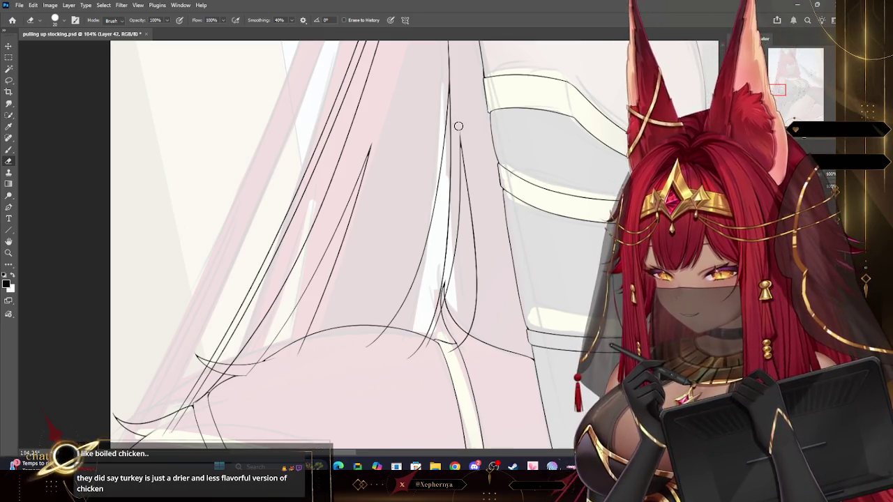
left_click_drag(461, 105, 368, 227)
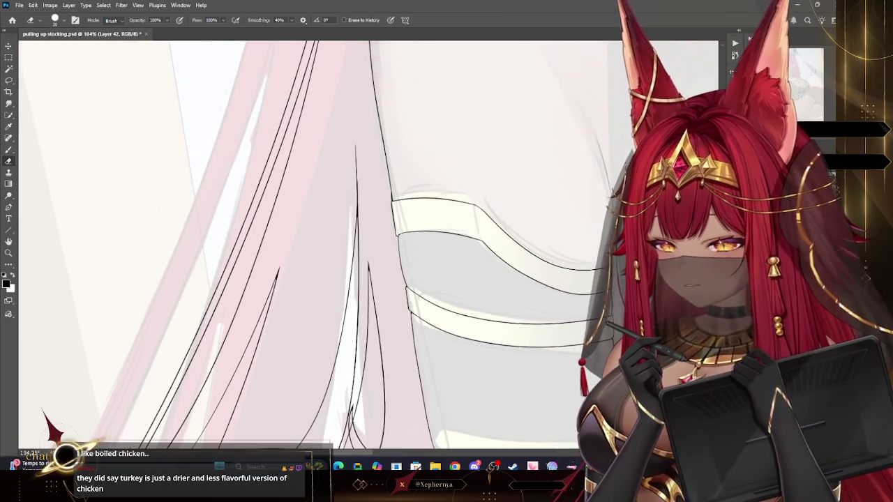
left_click_drag(359, 156, 363, 230)
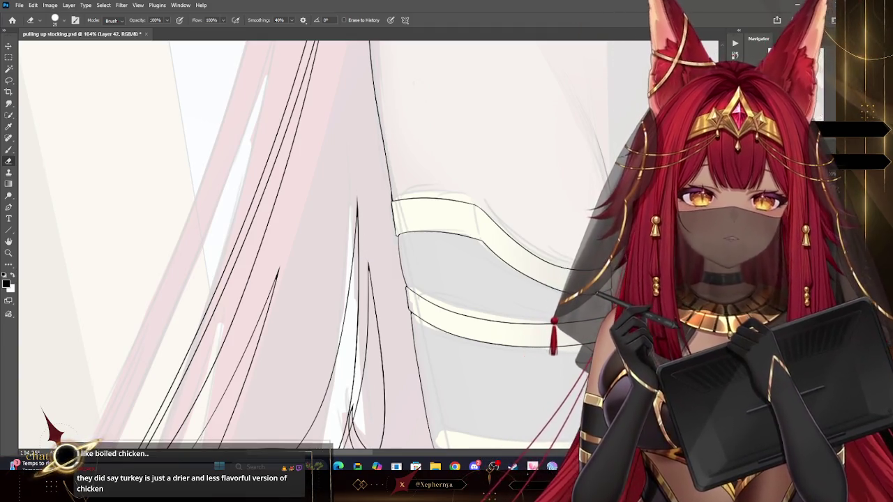
scroll(376, 244, "down", 5)
scroll(376, 244, "down", 2)
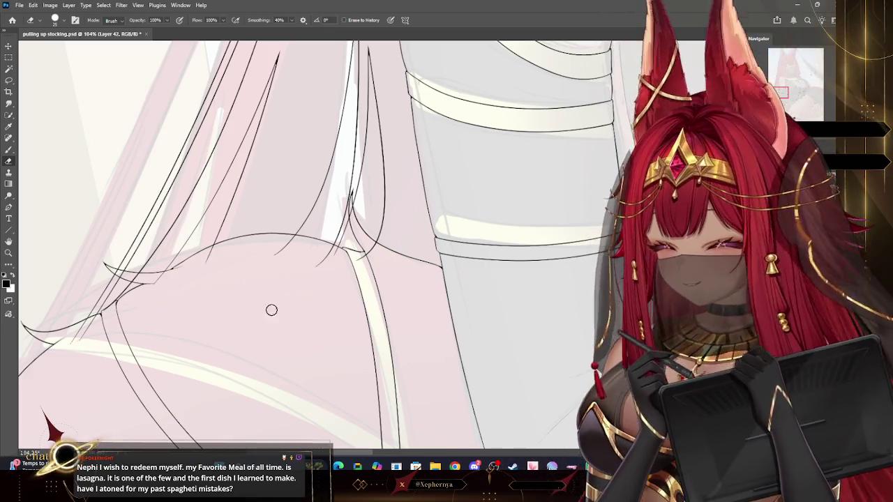
Erase the short stray stroke where the hair strands meet the hip, using a smaller eraser
left_click(9, 253)
left_click_drag(363, 219, 292, 220)
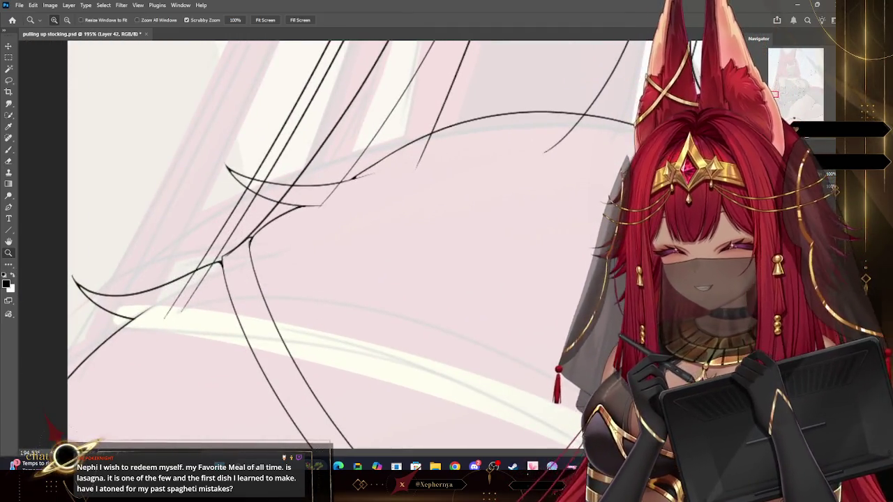
left_click(7, 162)
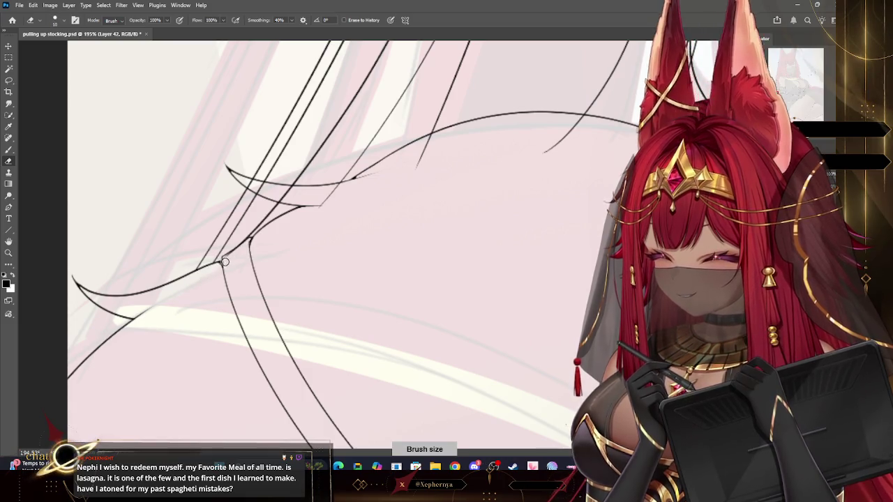
key("bracketleft")
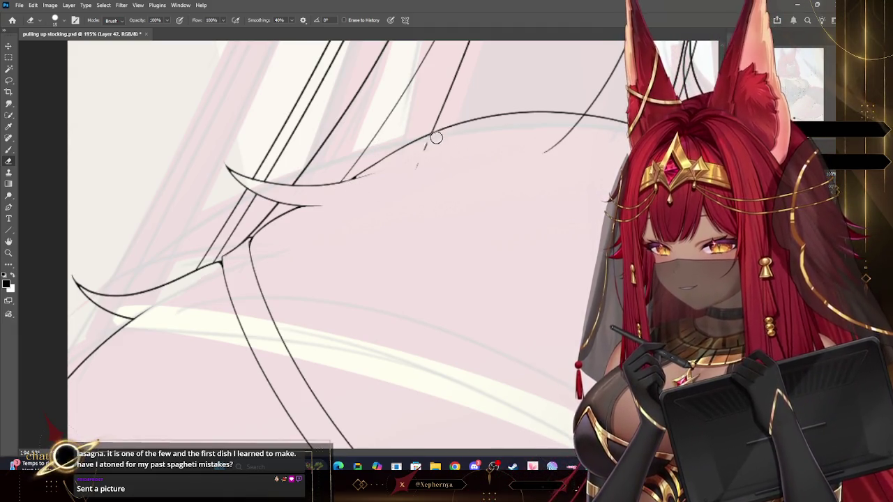
left_click_drag(579, 119, 537, 172)
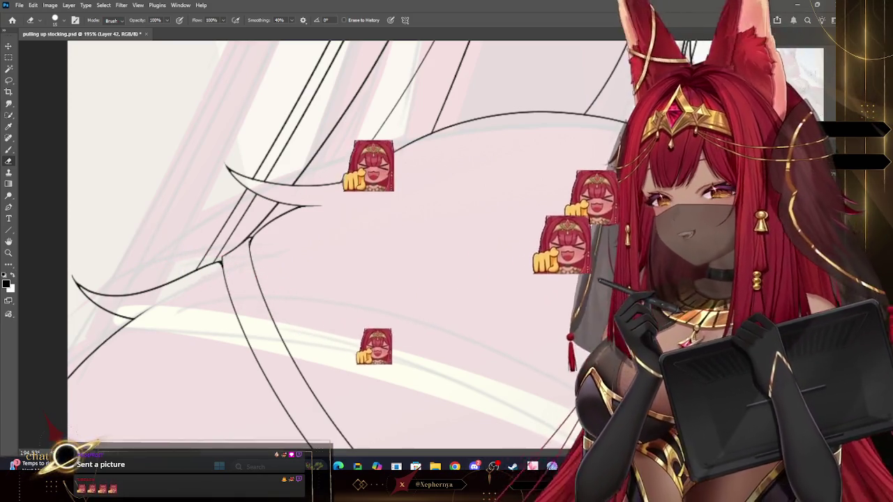
left_click(9, 253)
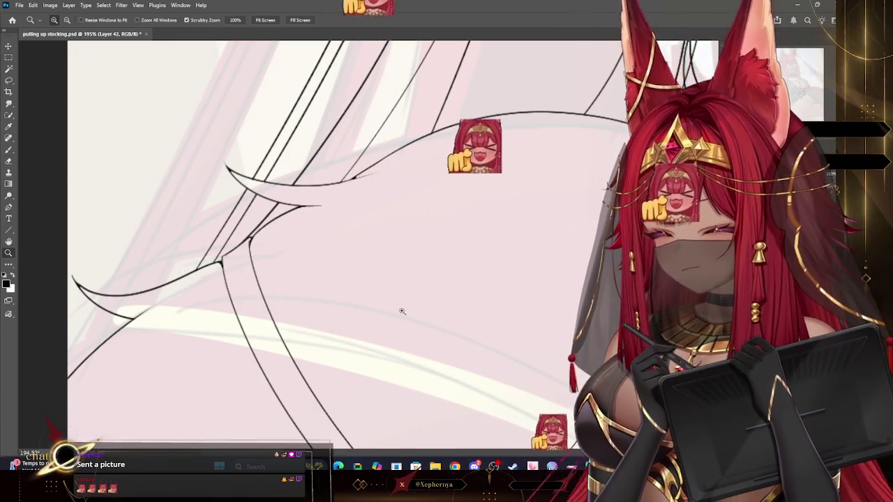
mouse_move(399, 309)
left_mouse_down()
mouse_move(460, 256)
mouse_move(442, 254)
left_mouse_up()
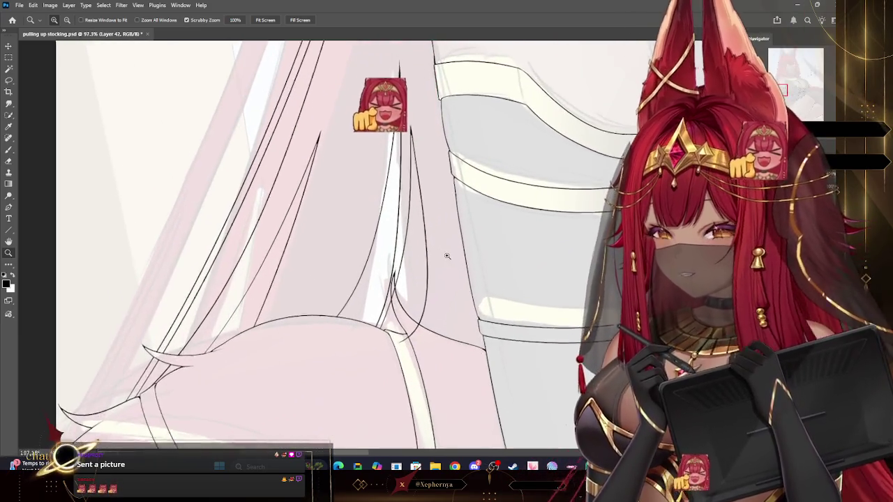
left_click(9, 161)
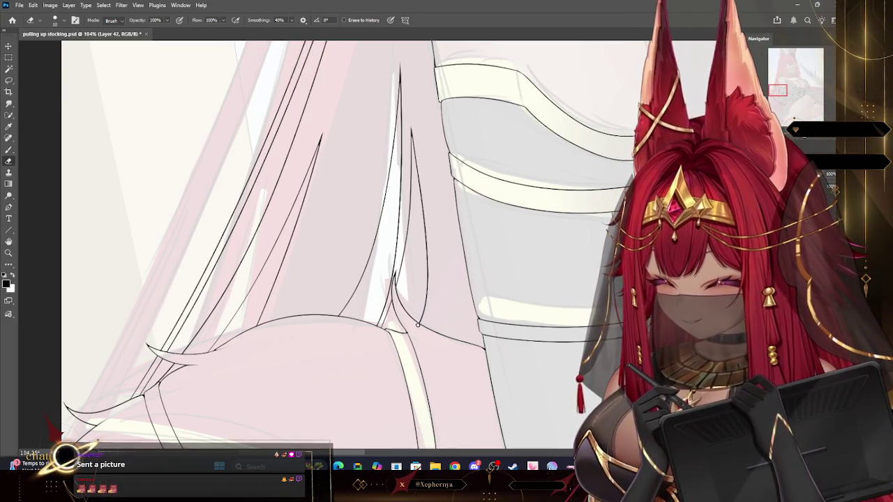
left_click(9, 252)
scroll(299, 299, "down", 5)
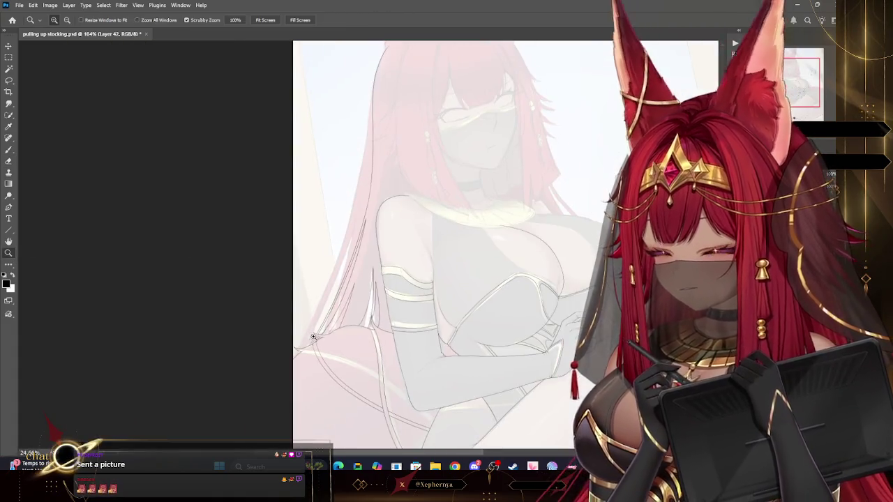
Review the whole sketch, then switch the active layer from Layer 42 to Layer 41
scroll(479, 292, "down", 1)
scroll(495, 217, "up", 3)
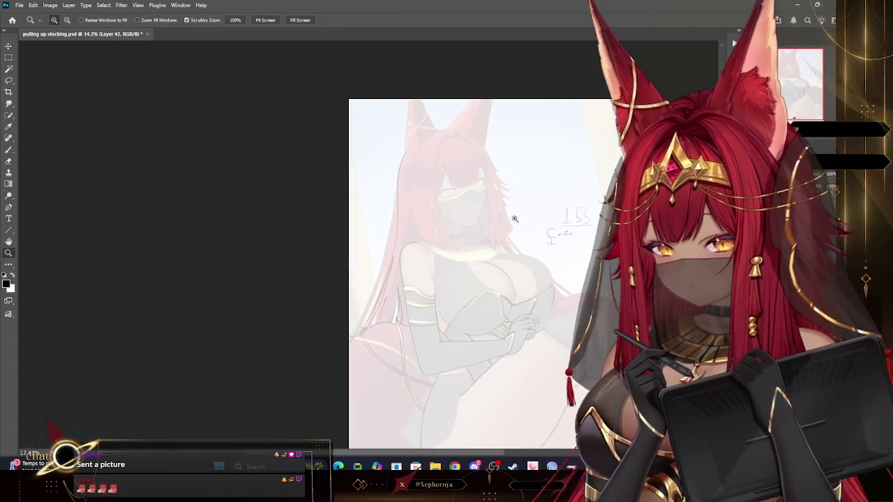
scroll(509, 216, "up", 2)
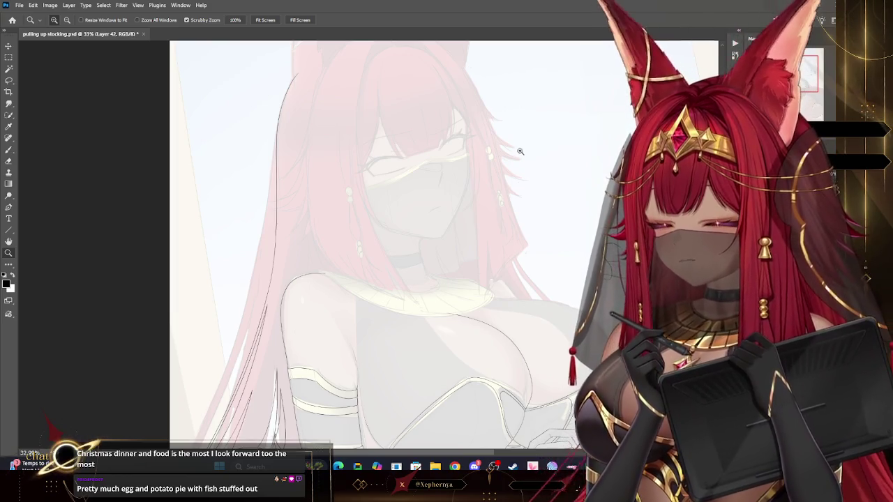
scroll(548, 176, "down", 3)
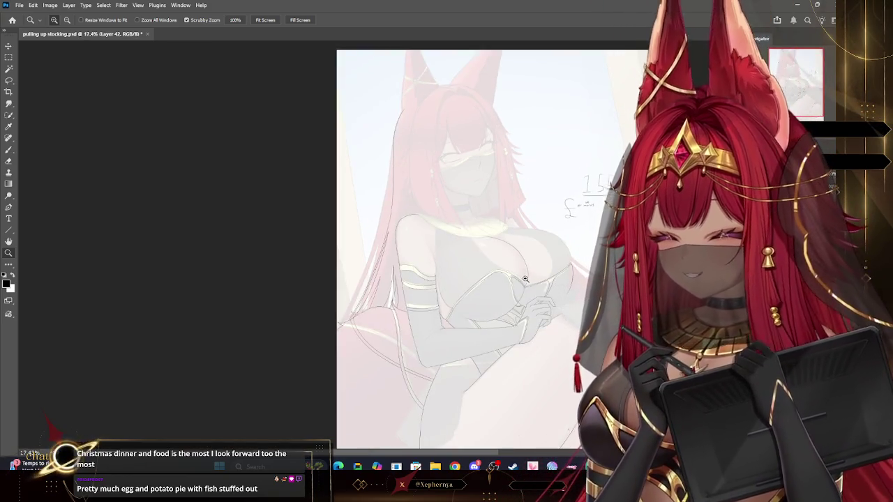
left_click_drag(526, 279, 537, 279)
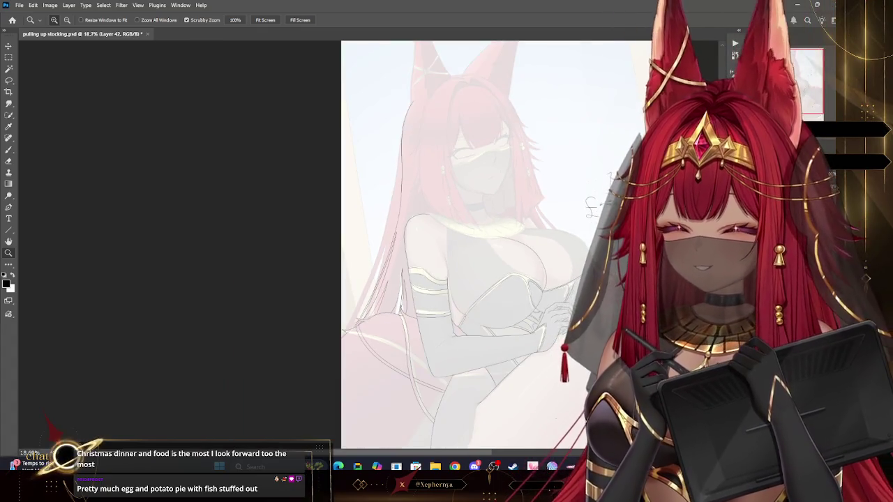
scroll(576, 313, "down", 2)
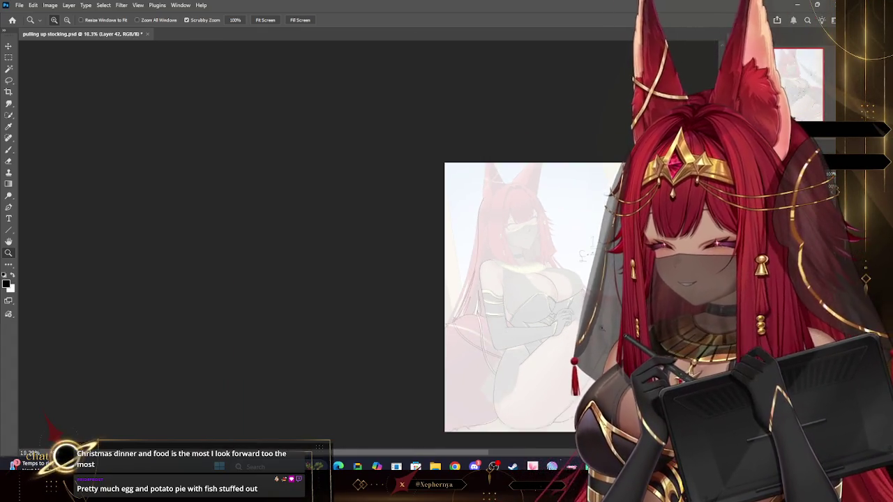
scroll(614, 318, "up", 2)
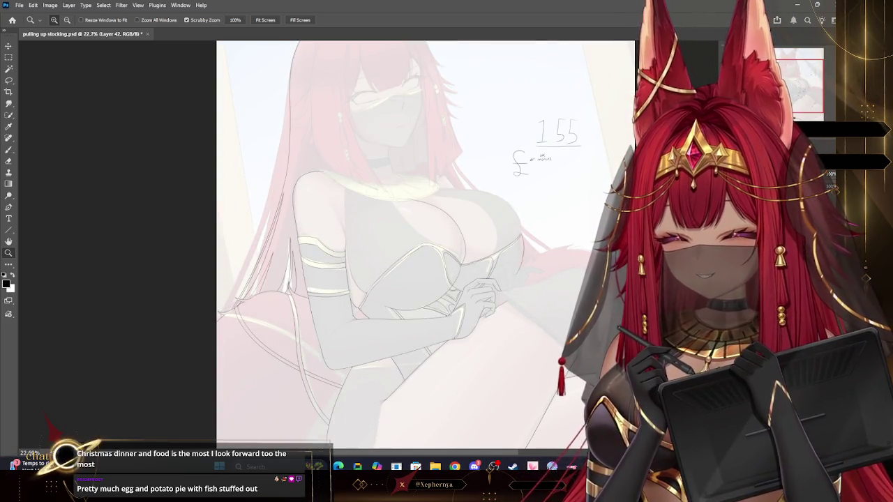
key("alt+bracketleft")
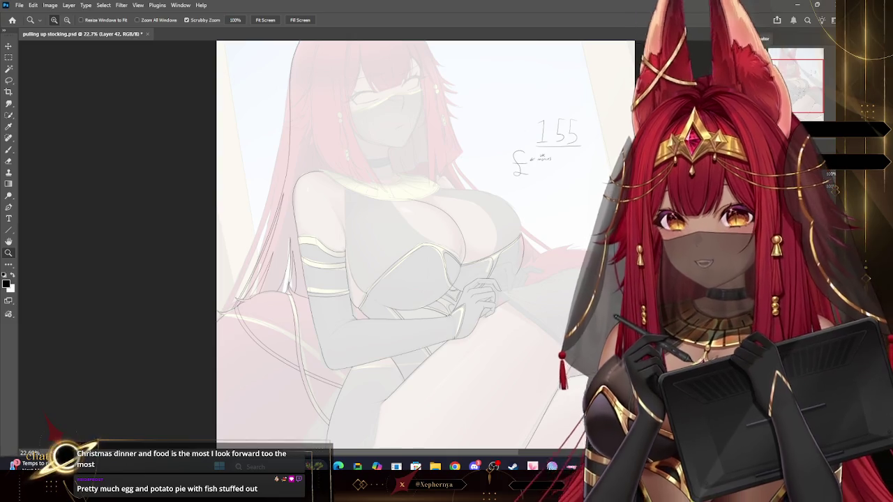
Undo two misplaced long strokes and ink a short stocking stroke at the fingertips
scroll(634, 367, "up", 3)
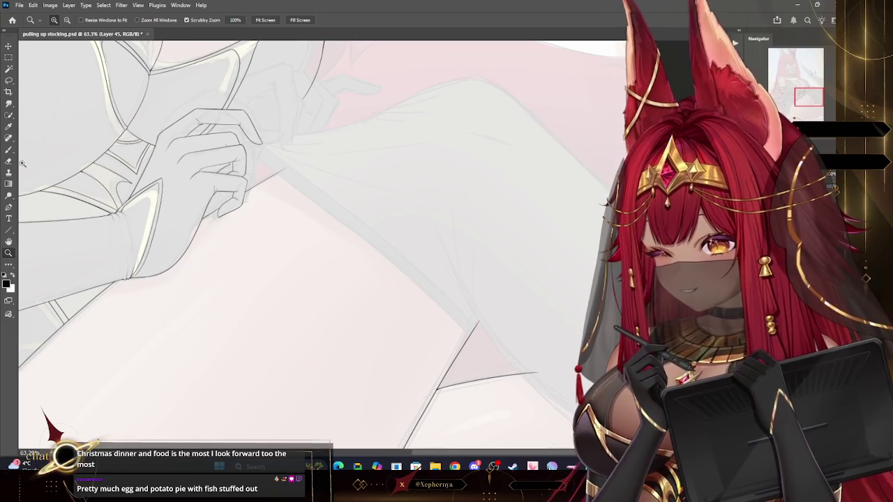
key("b")
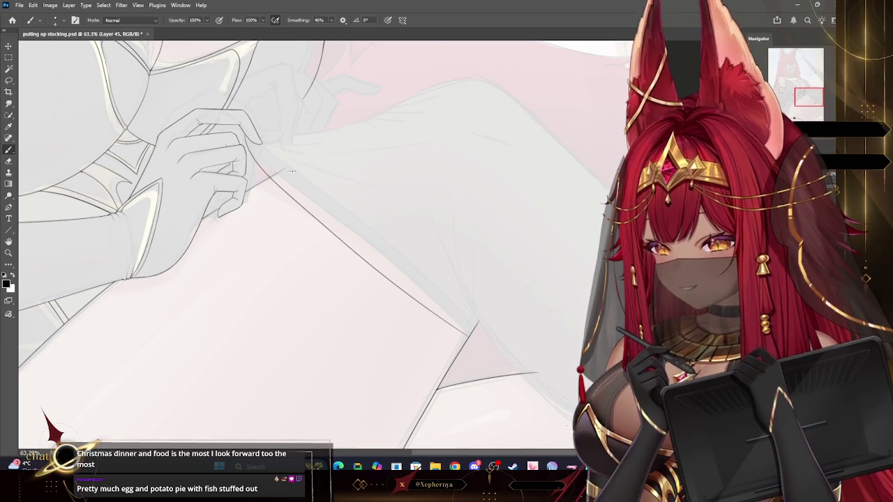
key("ctrl+z")
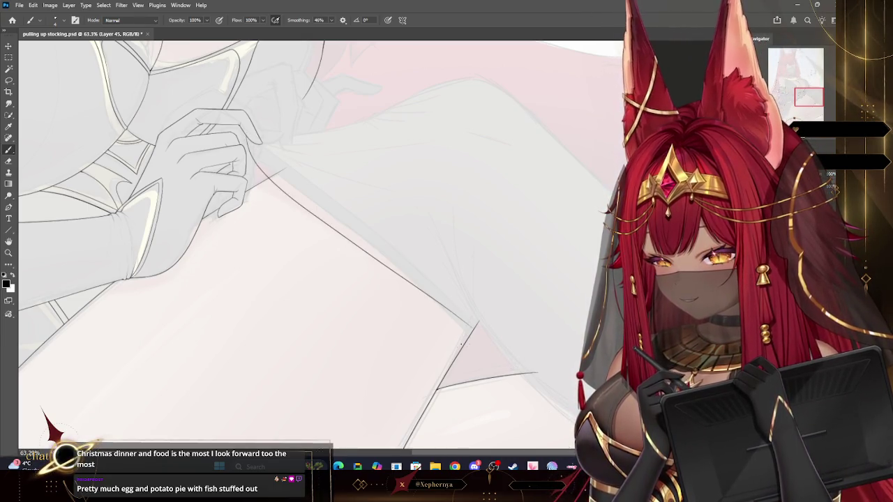
key("ctrl+z")
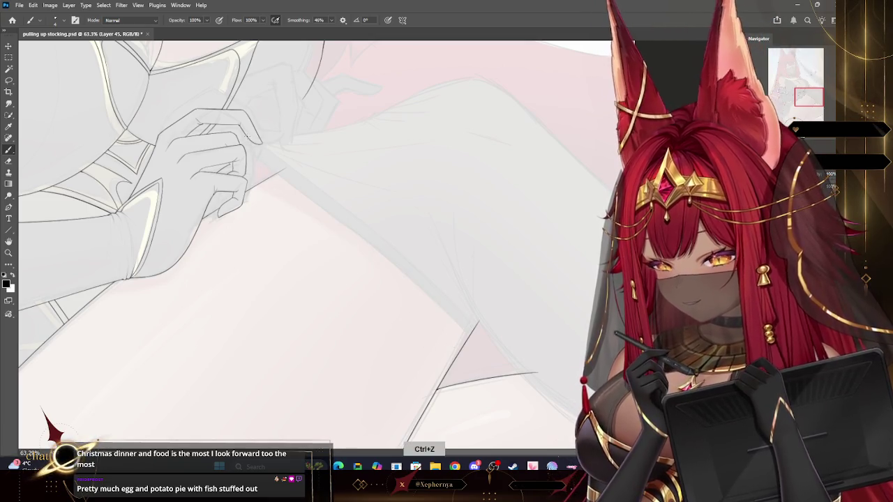
left_click_drag(278, 169, 301, 187)
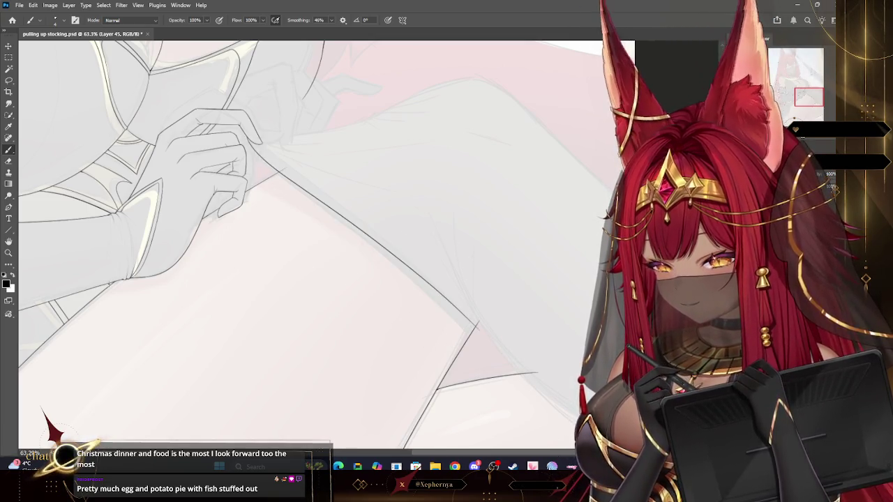
left_click(9, 253)
left_click_drag(173, 113, 248, 90)
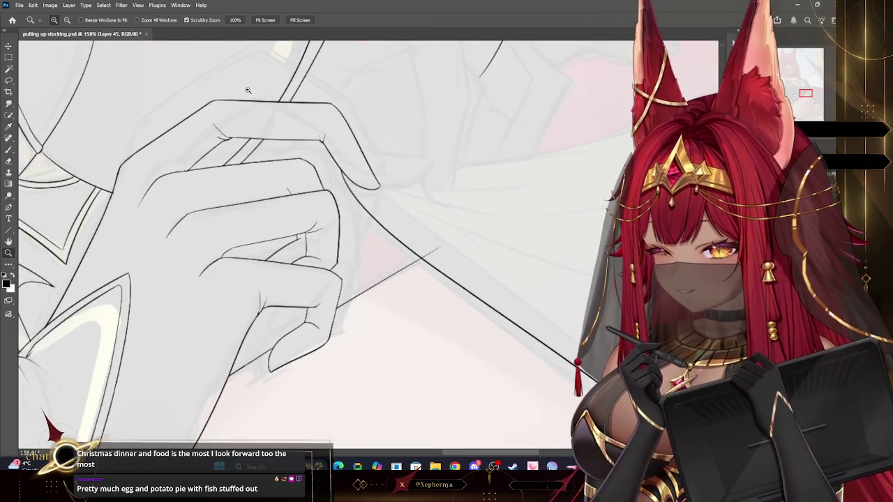
left_click(8, 149)
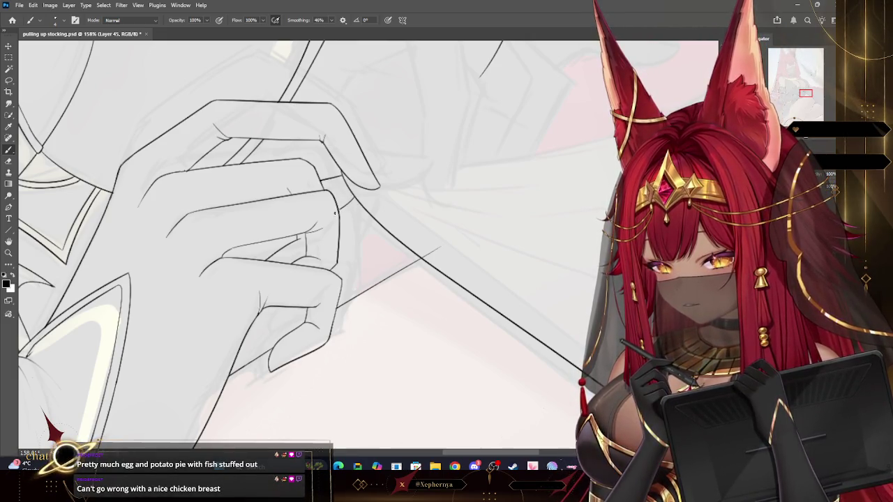
Continue inking the stocking edge from the hand, rotating the canvas for a better angle
key("z")
scroll(385, 245, "down", 5)
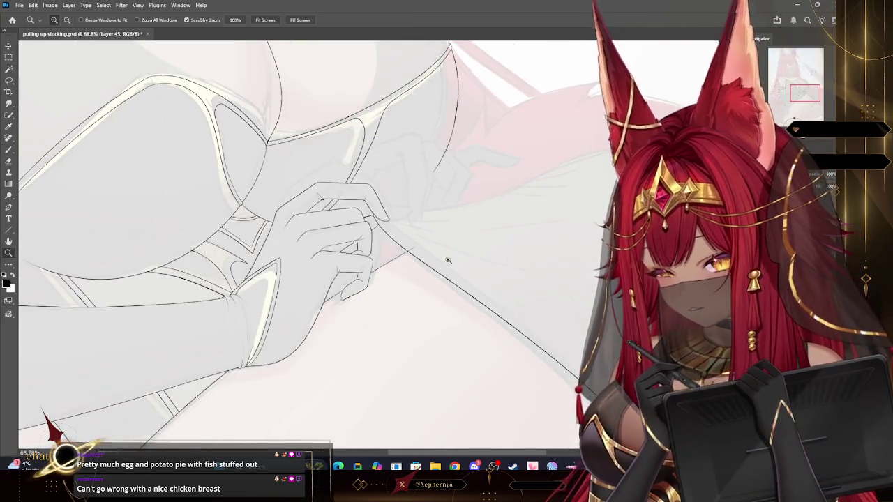
left_click(456, 232, "alt")
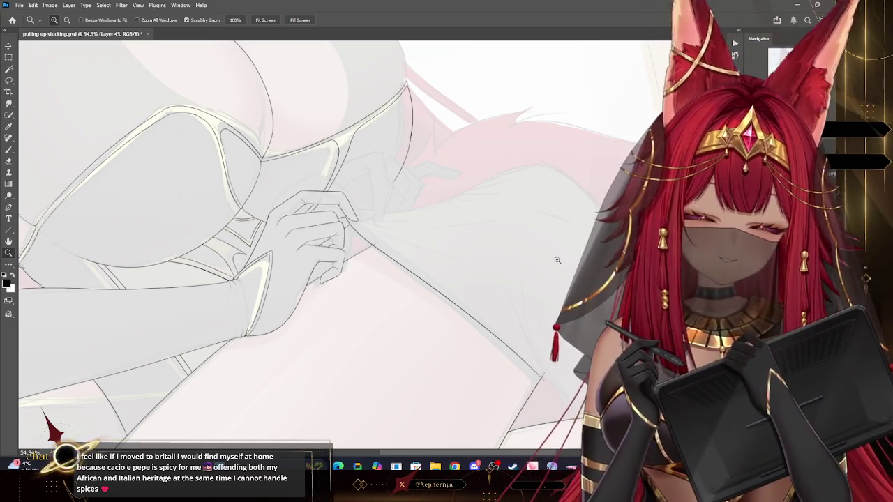
scroll(454, 150, "down", 2)
scroll(461, 181, "up", 5)
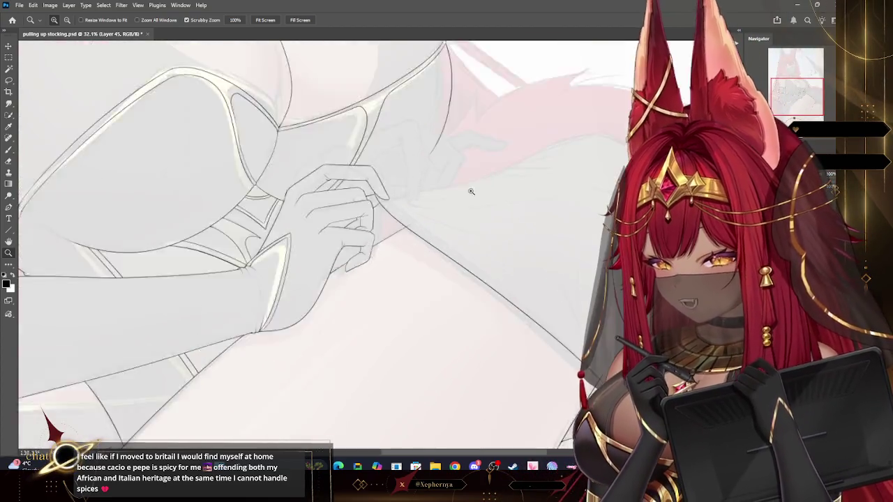
left_click(8, 149)
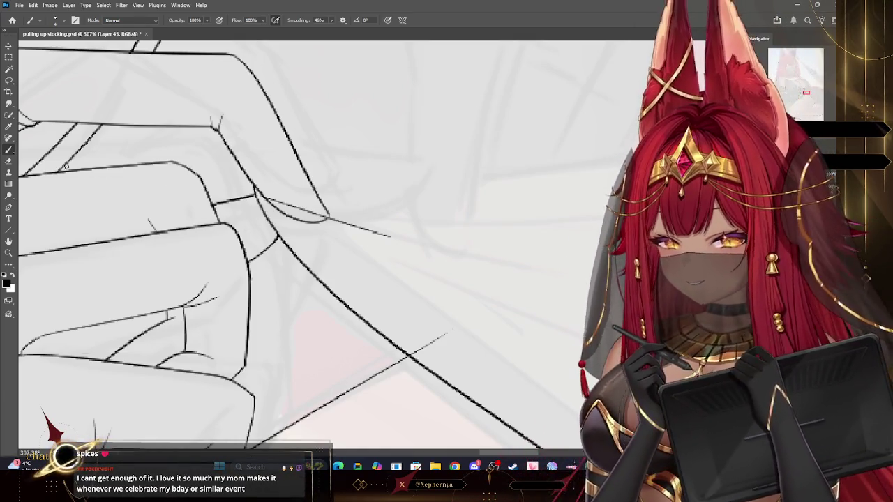
key("e")
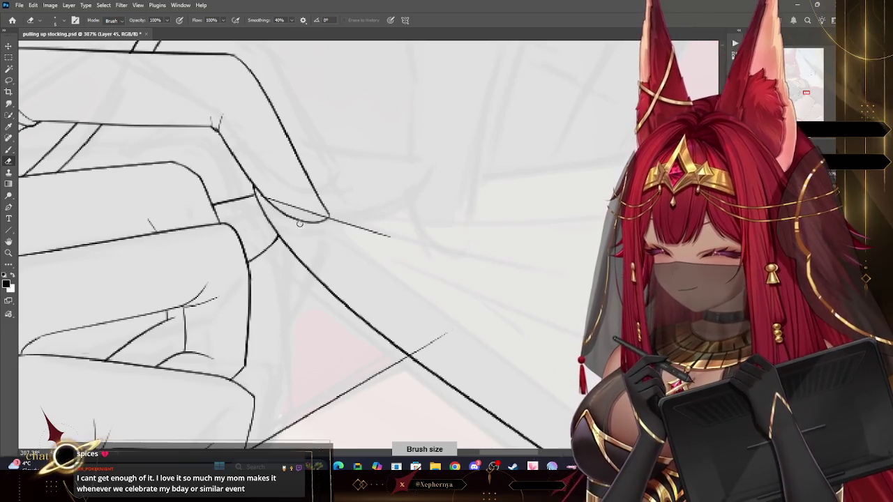
key("r")
left_click_drag(412, 300, 432, 279)
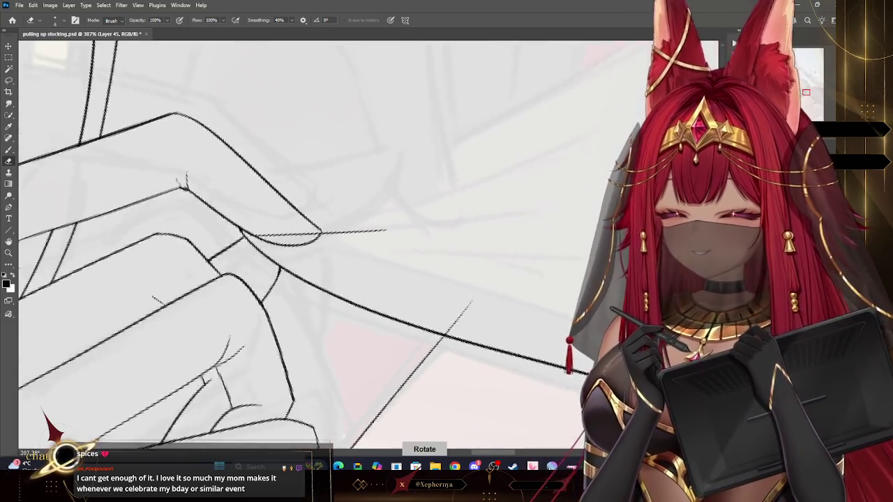
key("b")
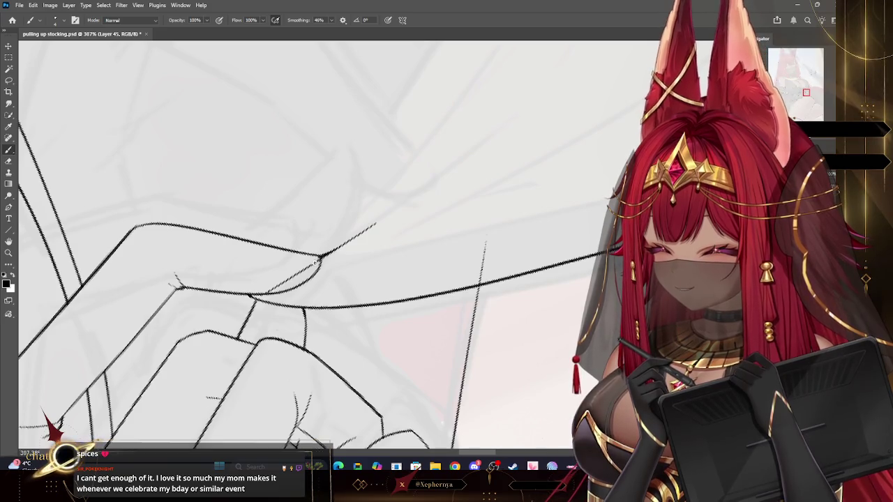
Undo the last stroke and zoom out to check the hand and stocking
left_click(9, 161)
key("ctrl+z")
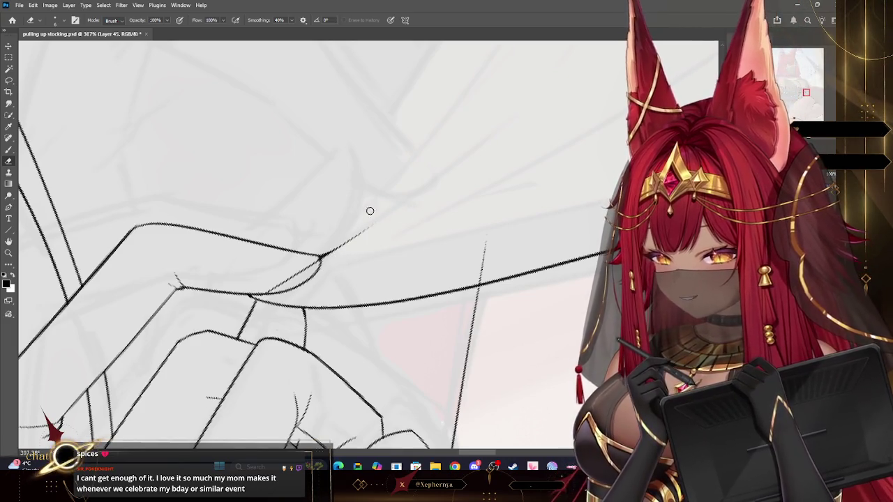
key("z")
left_click_drag(383, 225, 328, 224)
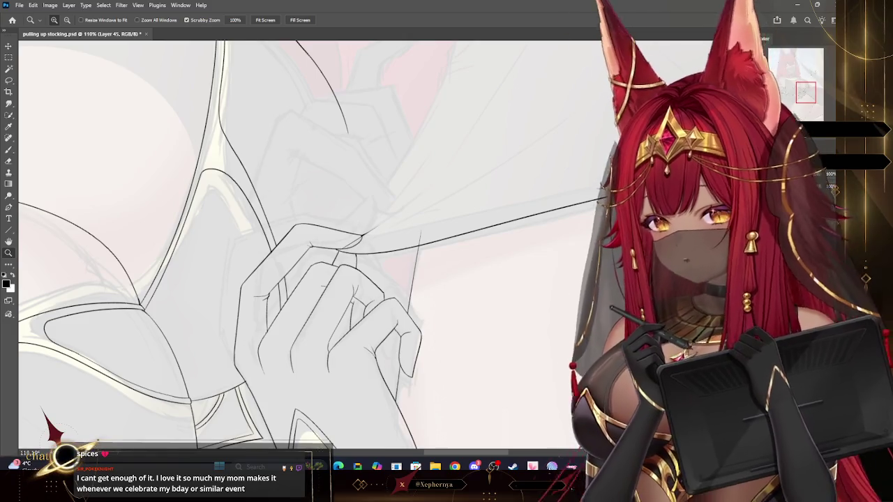
Ink a short stroke by the hand and a long taut stocking line running up-right from the fingers
left_click_drag(599, 112, 614, 159)
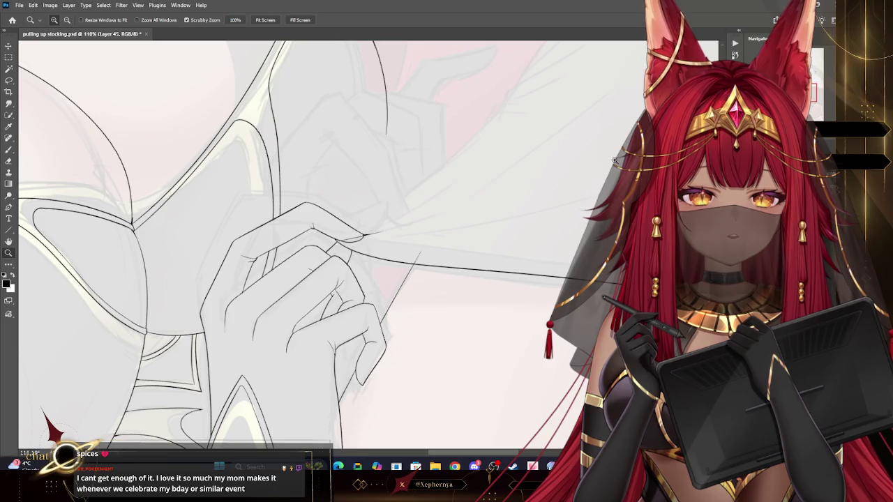
left_click_drag(614, 160, 613, 160)
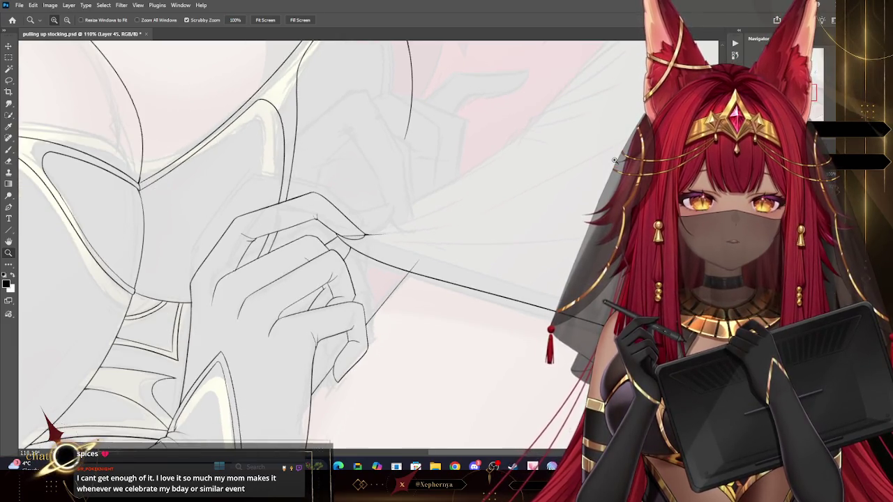
left_click_drag(614, 241, 561, 240)
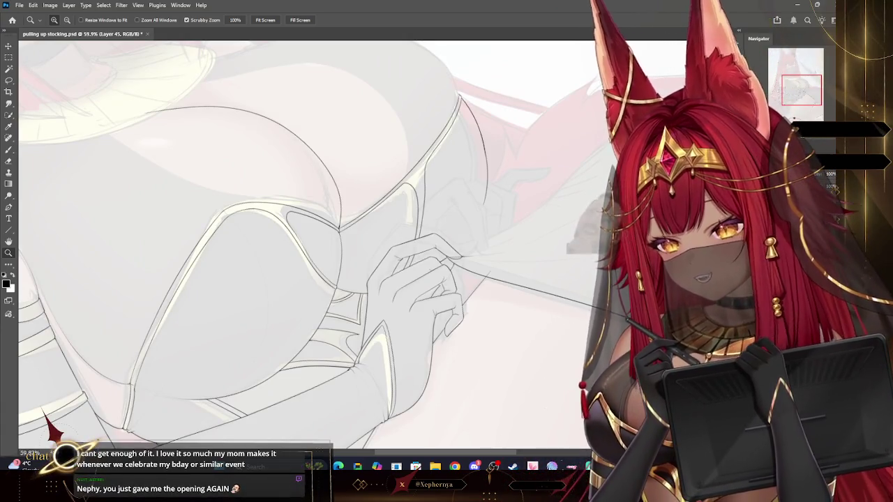
left_click_drag(551, 247, 621, 247)
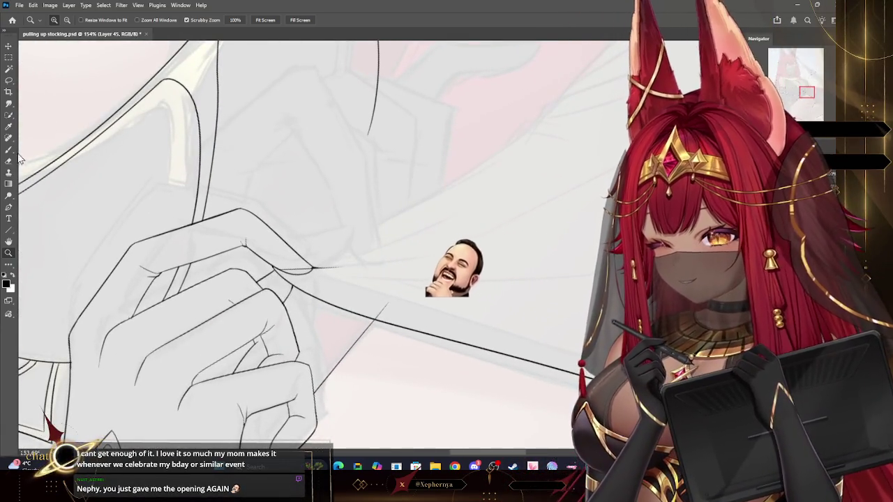
key("b")
left_click_drag(311, 266, 361, 248)
left_click_drag(296, 261, 536, 134)
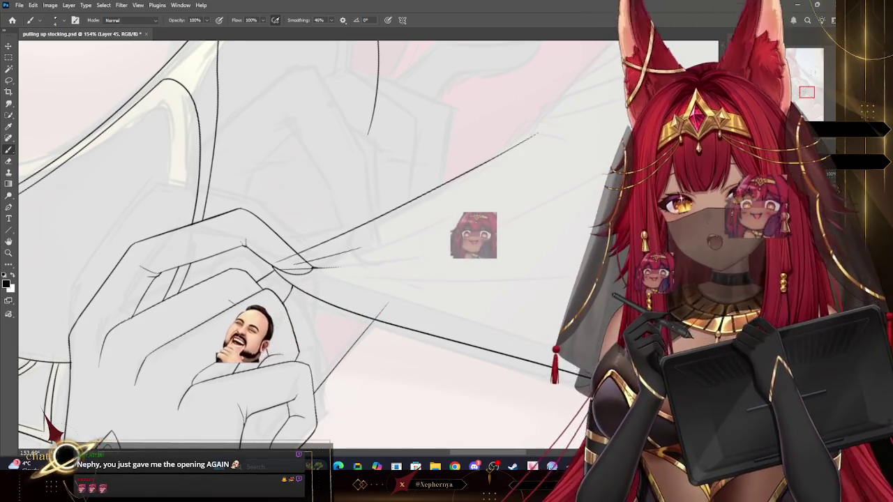
left_click_drag(474, 230, 420, 306)
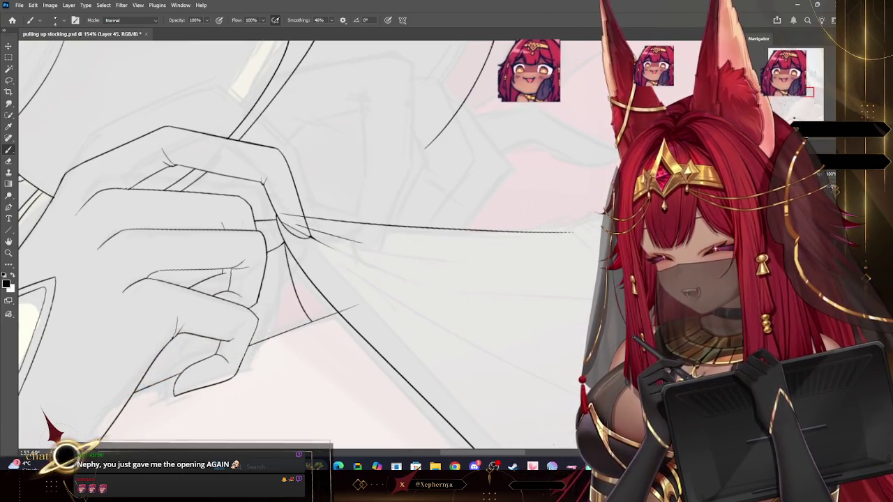
key("z")
key("ctrl+0")
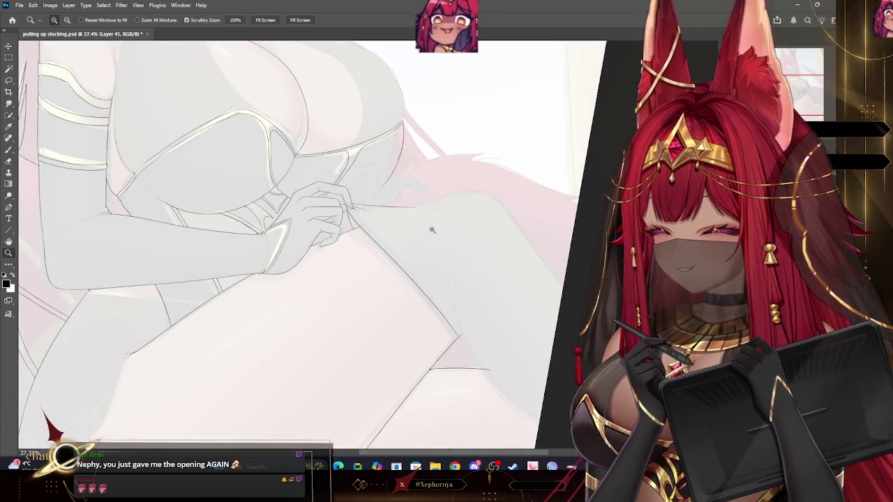
mouse_move(405, 219)
left_mouse_down()
mouse_move(393, 209)
mouse_move(560, 199)
mouse_move(532, 214)
left_mouse_up()
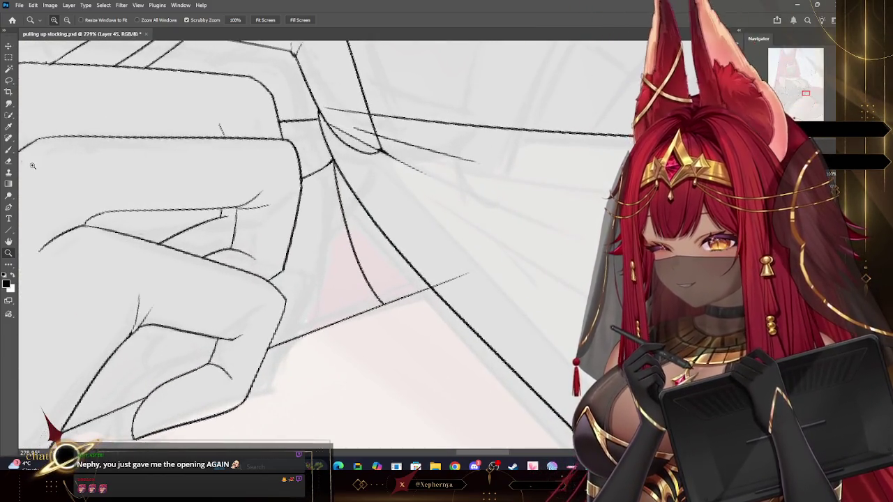
Draw the stocking edge line down from the fingers, redrawing it more cleanly
key("b")
left_click_drag(332, 159, 364, 265)
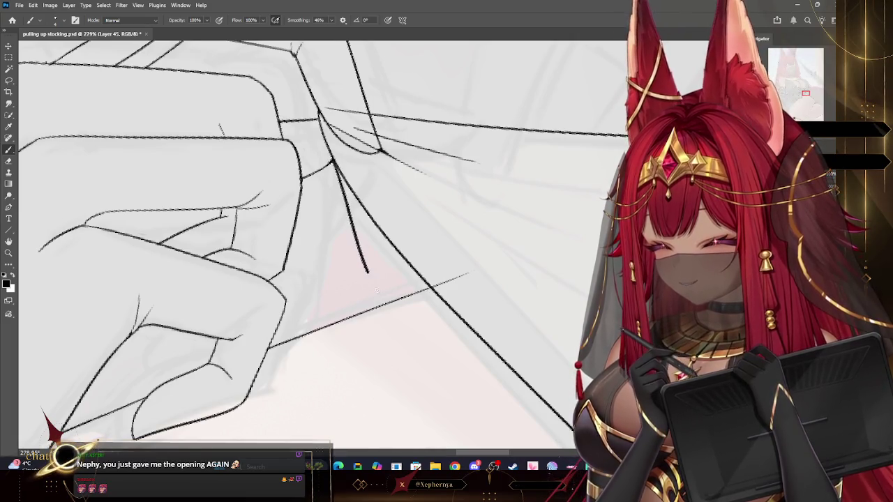
key("ctrl+z")
left_click_drag(333, 162, 362, 282)
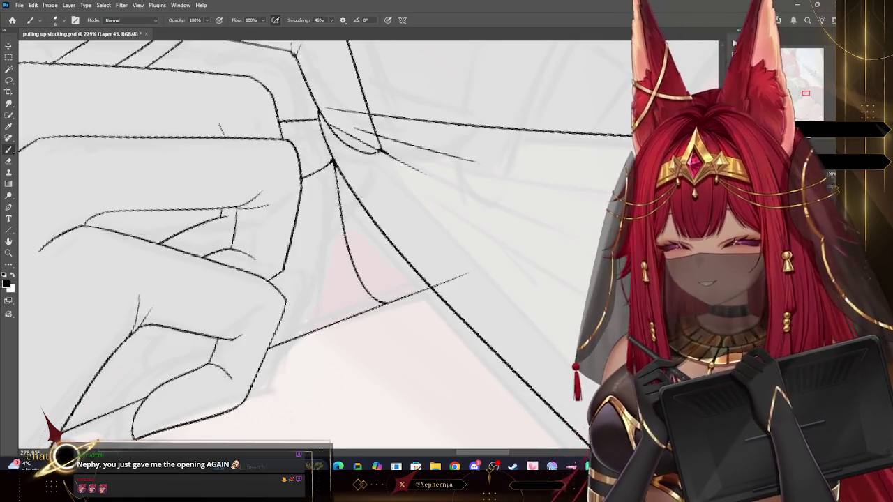
Trim the end of the thin upper line near the hand with a larger eraser
left_click(9, 161)
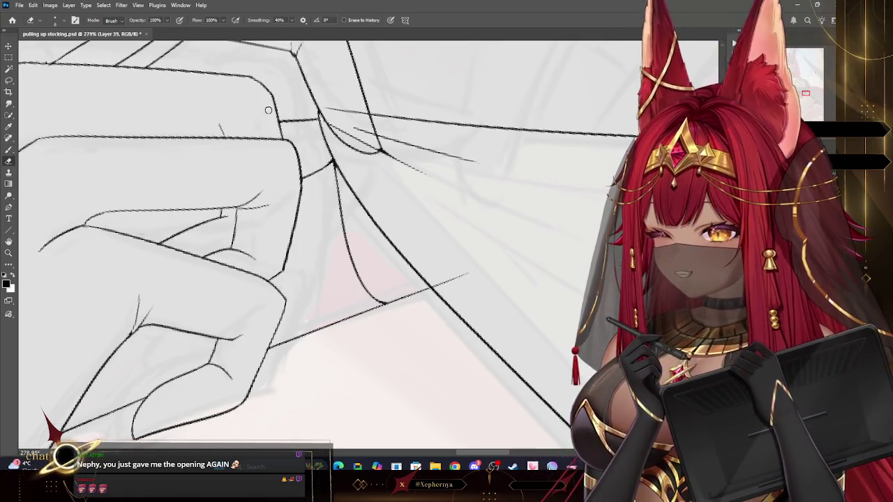
key("bracketright")
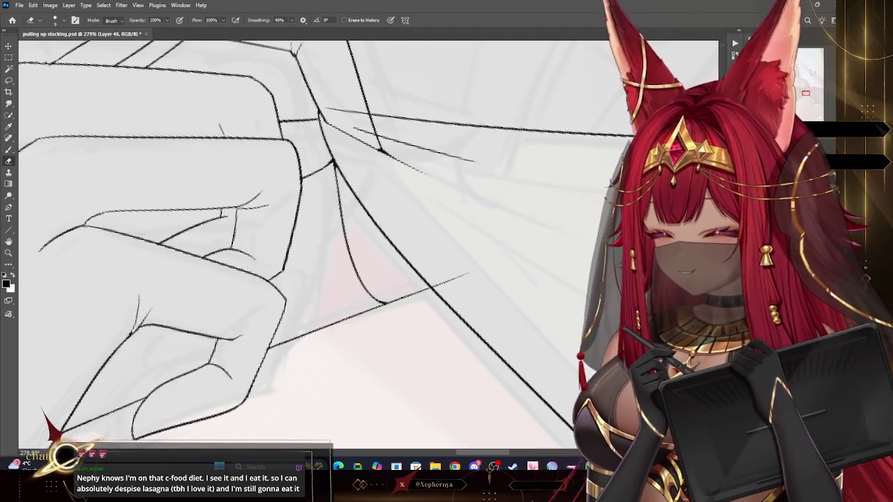
left_click_drag(63, 56, 321, 104)
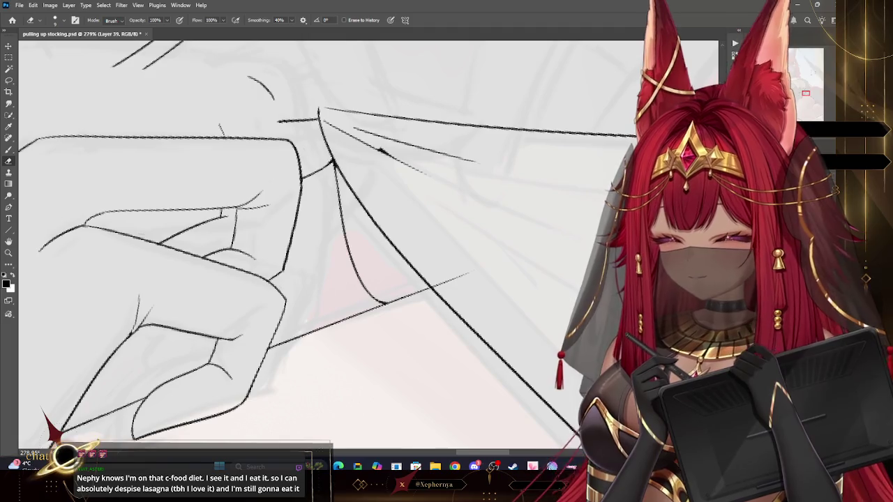
key("ctrl+z")
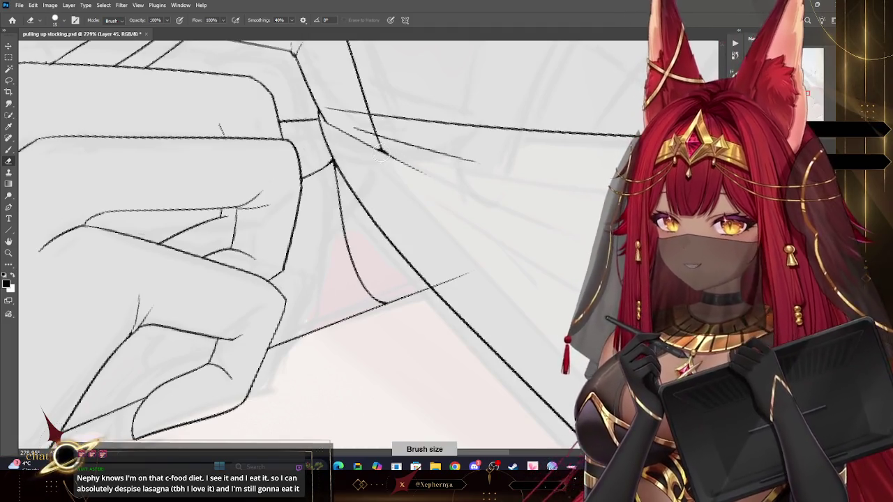
left_click_drag(325, 109, 368, 119)
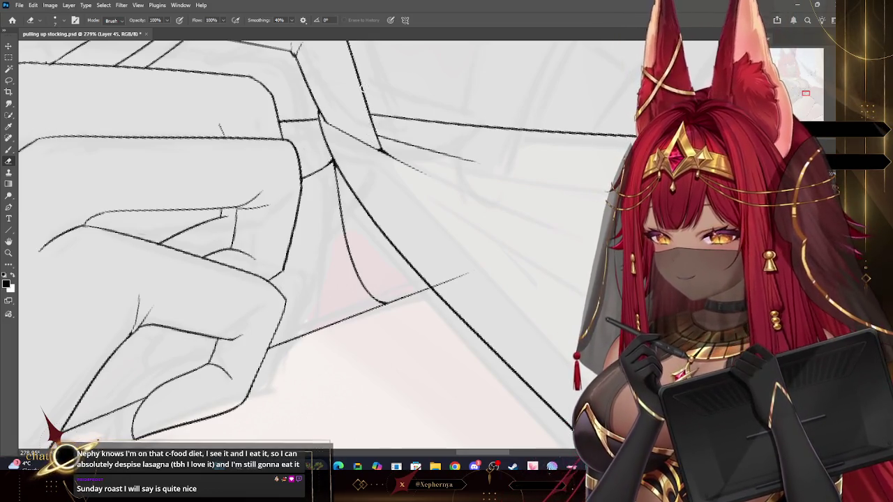
Refine the tension strokes at the fingertips, adjusting brush and eraser sizes on a rotated canvas
key("r")
mouse_move(362, 85)
left_mouse_down()
mouse_move(435, 109)
mouse_move(470, 139)
left_mouse_up()
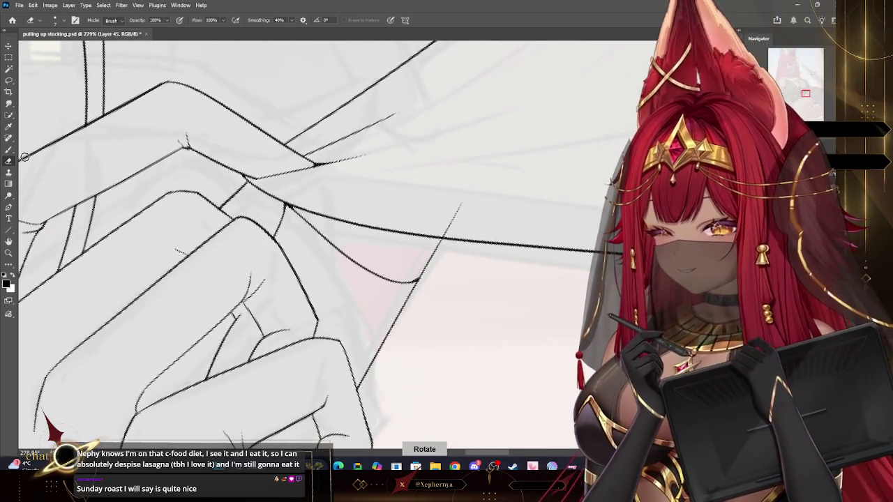
key("b")
key("bracketleft")
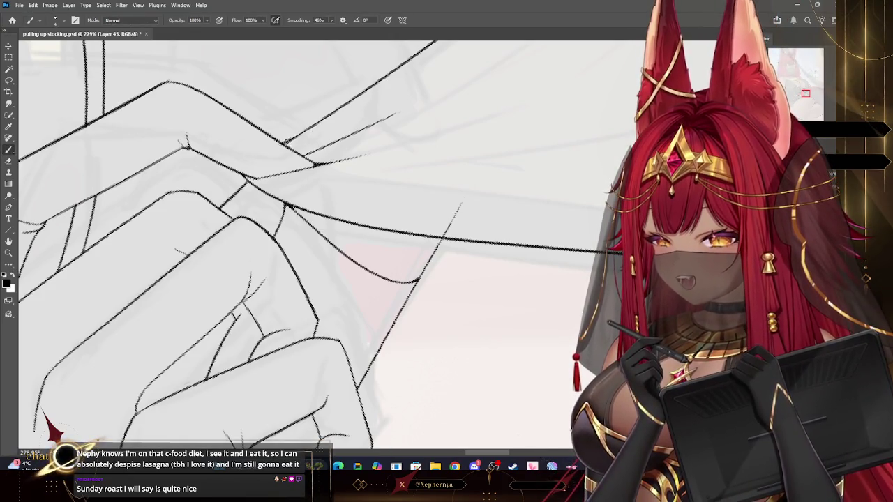
key("e")
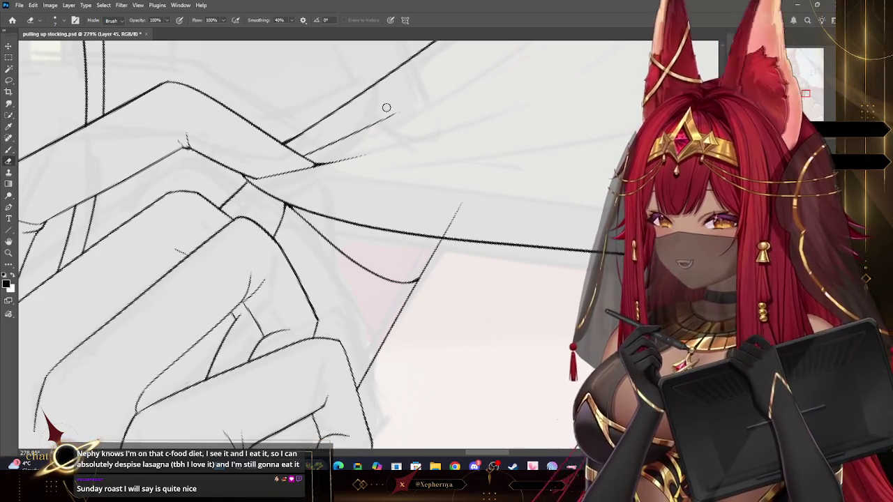
key("bracketright")
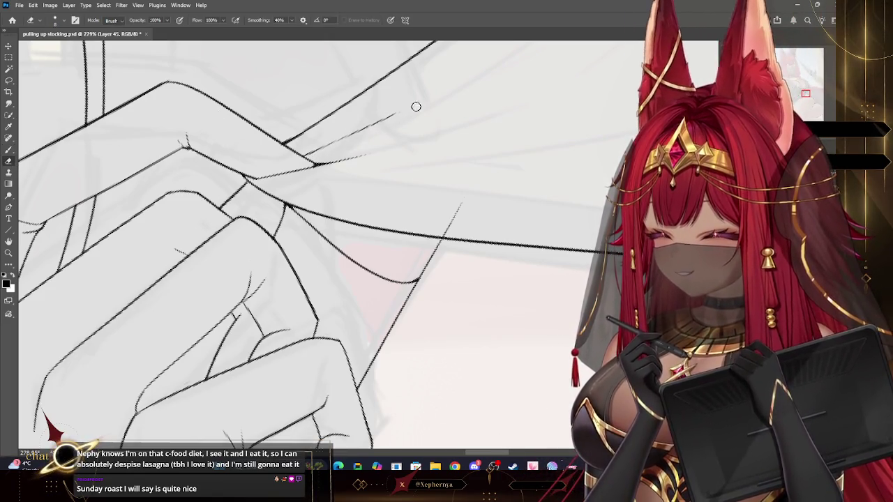
left_click(9, 150)
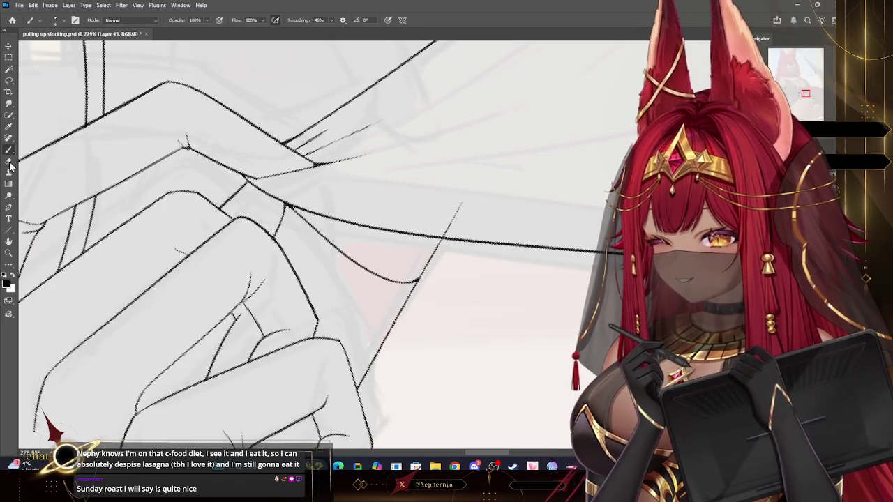
key("e")
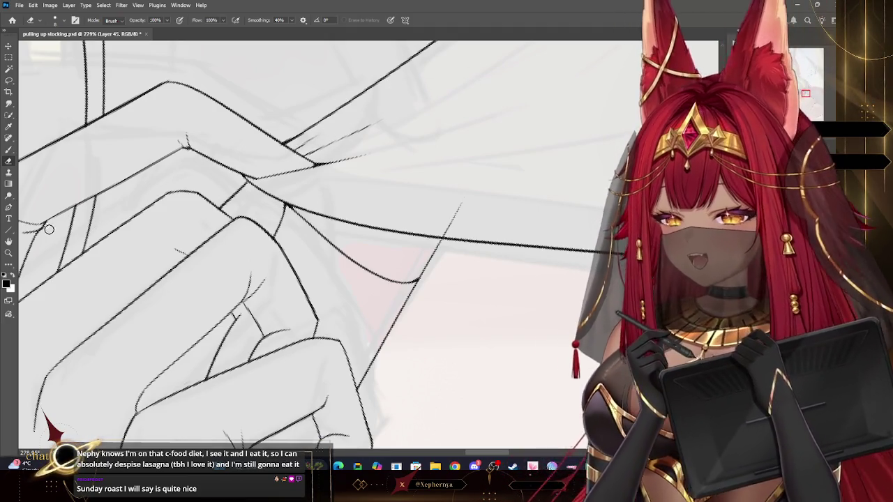
key("z")
scroll(375, 178, "down", 4)
left_click_drag(382, 169, 496, 289)
scroll(496, 288, "down", 5)
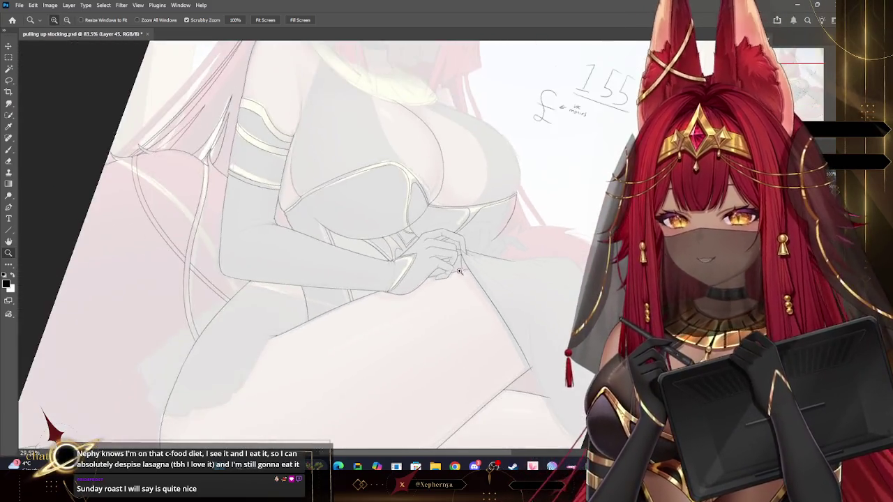
Try a short stroke at the stocking line corner, then undo it
scroll(578, 331, "up", 3)
scroll(523, 384, "up", 4)
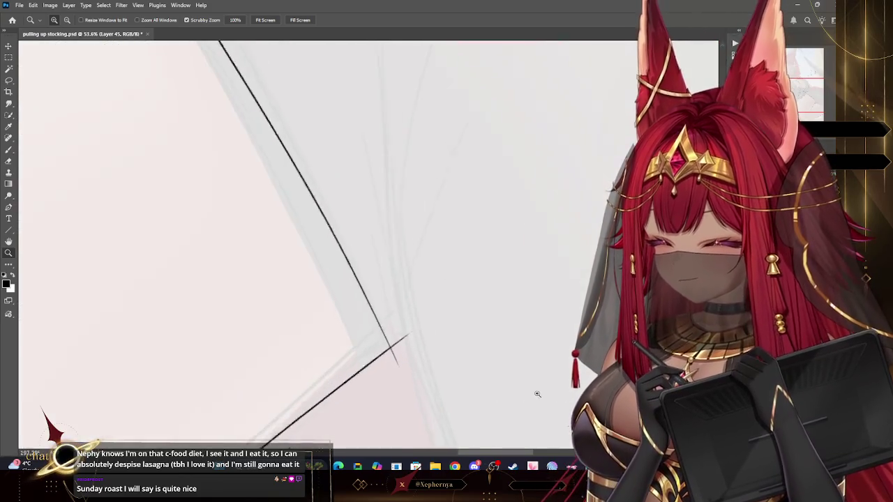
key("e")
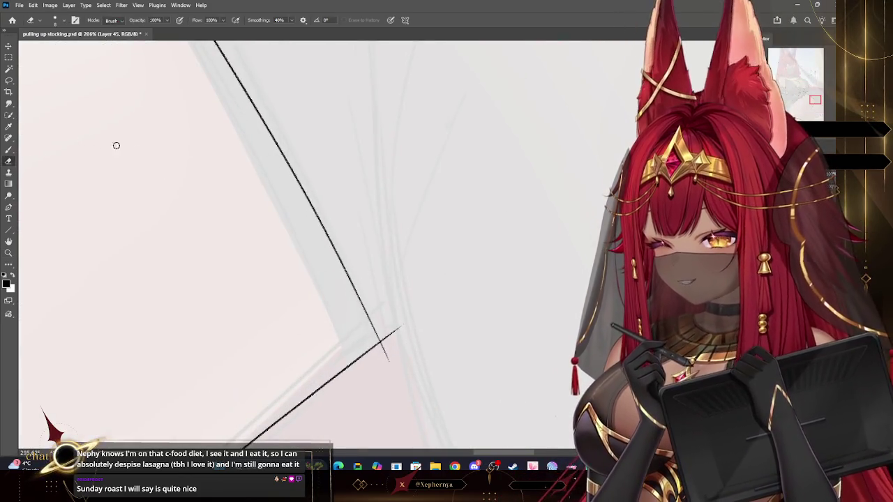
left_click(8, 150)
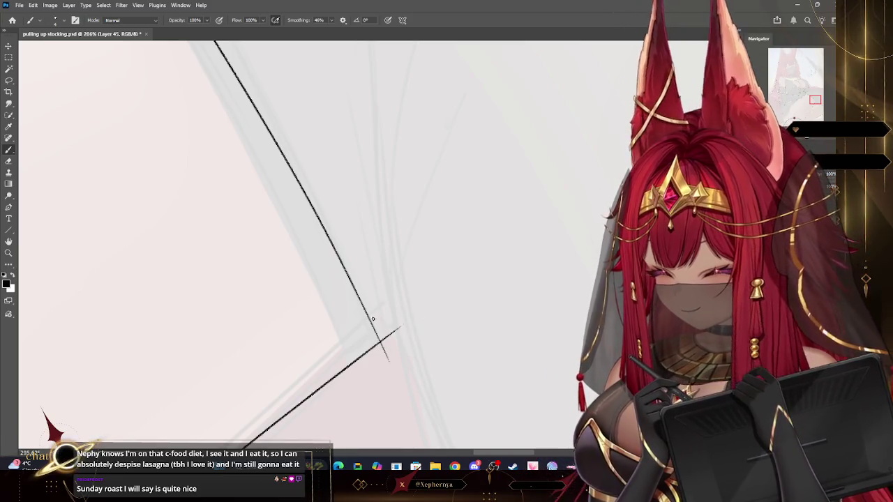
mouse_move(370, 341)
left_mouse_down()
mouse_move(358, 279)
mouse_move(364, 354)
left_mouse_up()
key("ctrl+z")
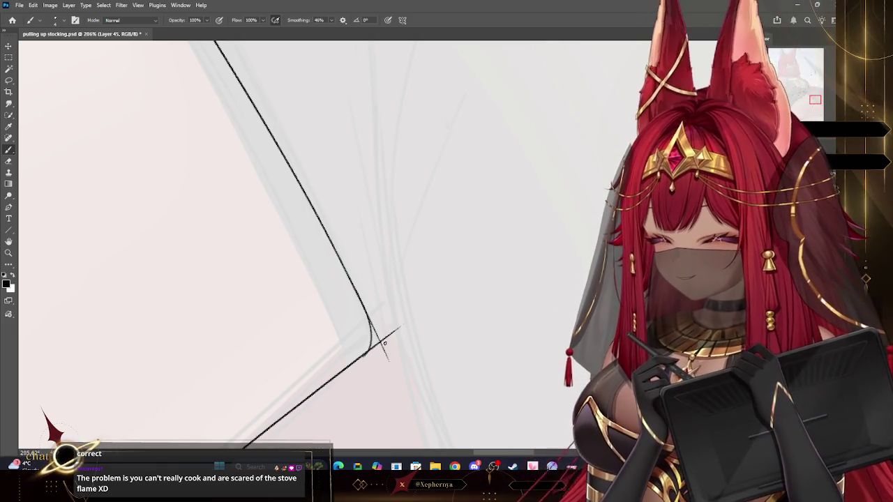
Erase the faint stroke at the junction and test a rising fold line there
left_click(8, 162)
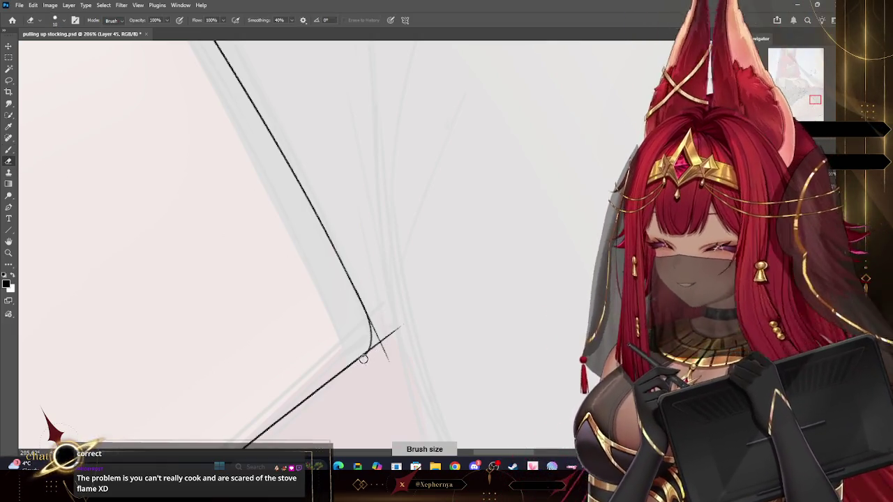
left_click_drag(377, 349, 391, 306)
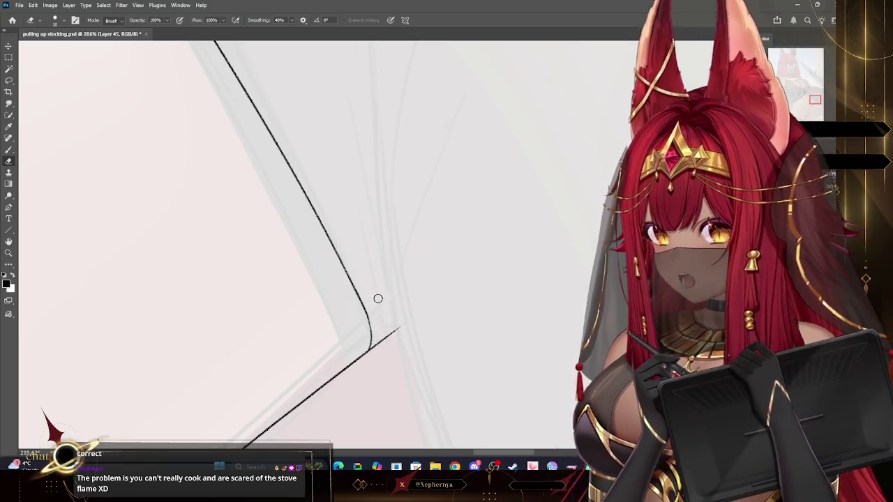
left_click(9, 150)
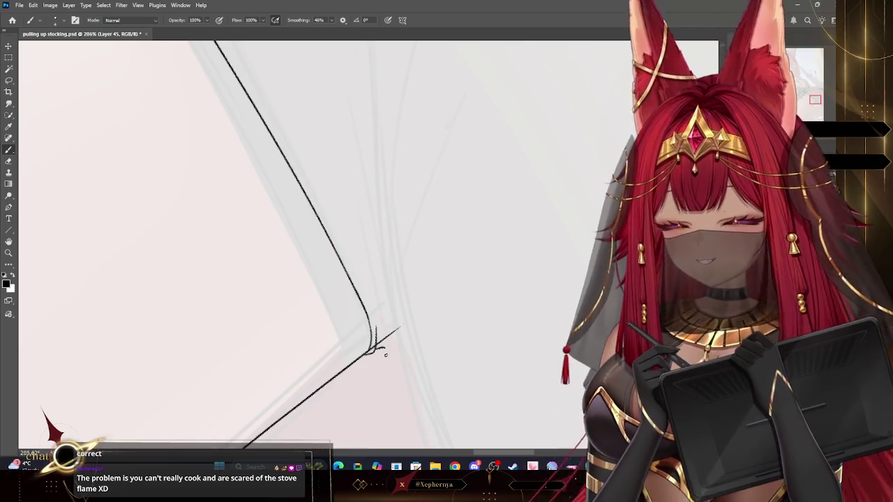
key("ctrl+z")
left_click_drag(391, 352, 380, 265)
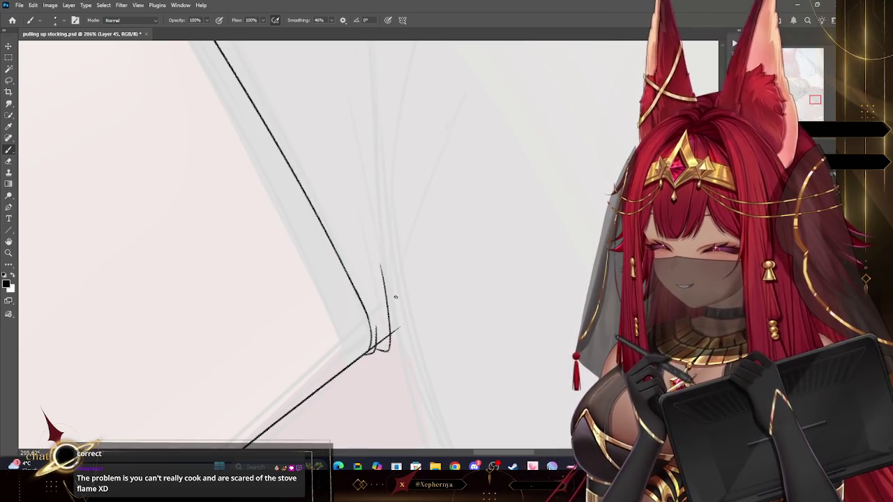
key("ctrl+z")
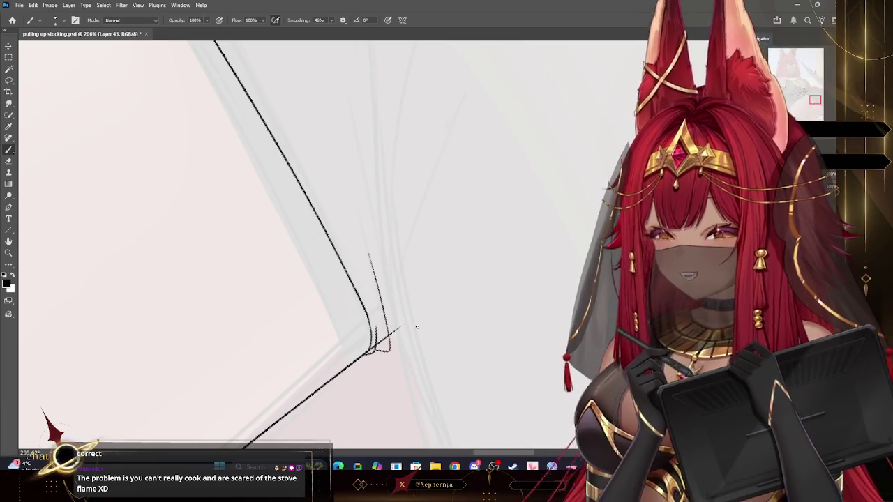
left_click(9, 253)
scroll(441, 337, "down", 5)
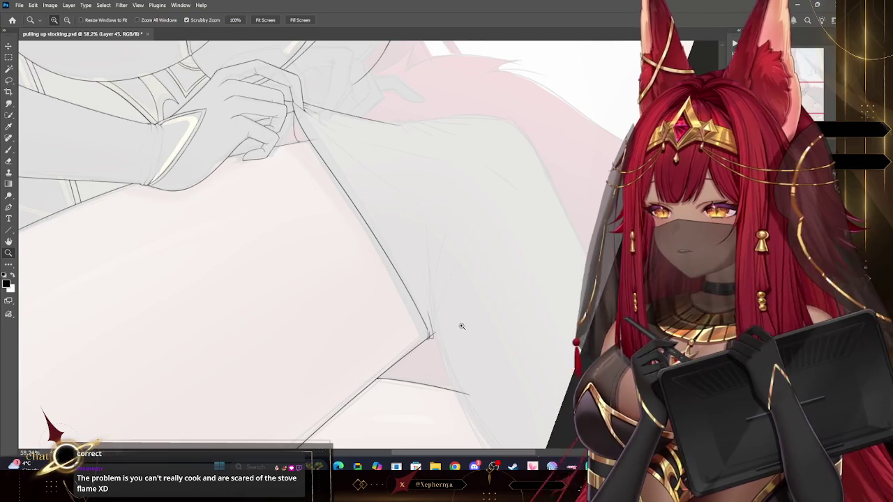
Draw a second line beside the stocking edge and trim its end
scroll(453, 376, "up", 2)
scroll(431, 309, "up", 2)
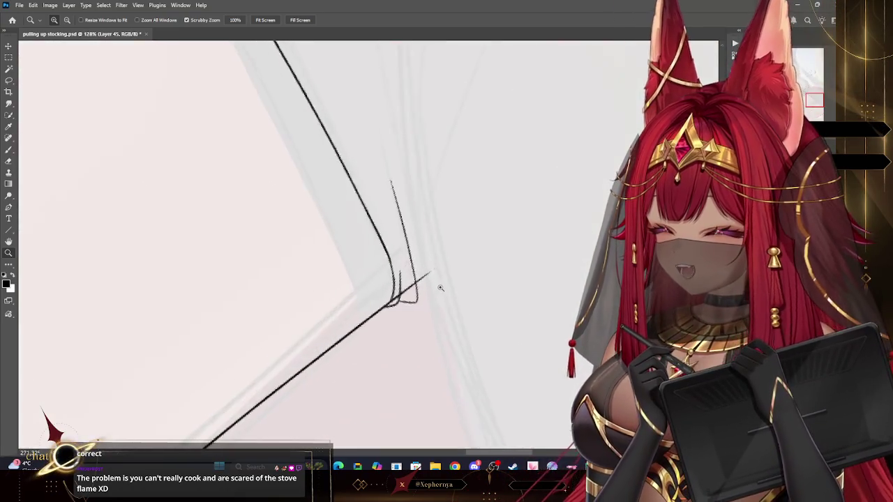
scroll(439, 285, "up", 1)
key("b")
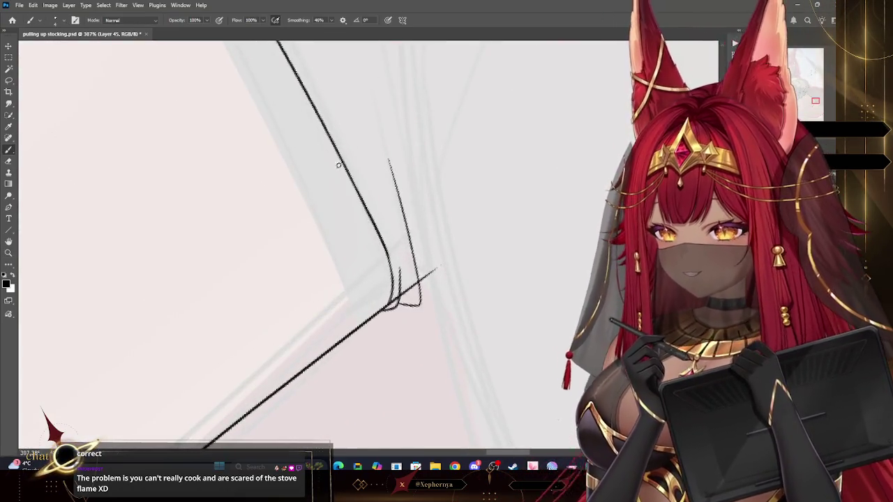
left_click_drag(335, 143, 361, 325)
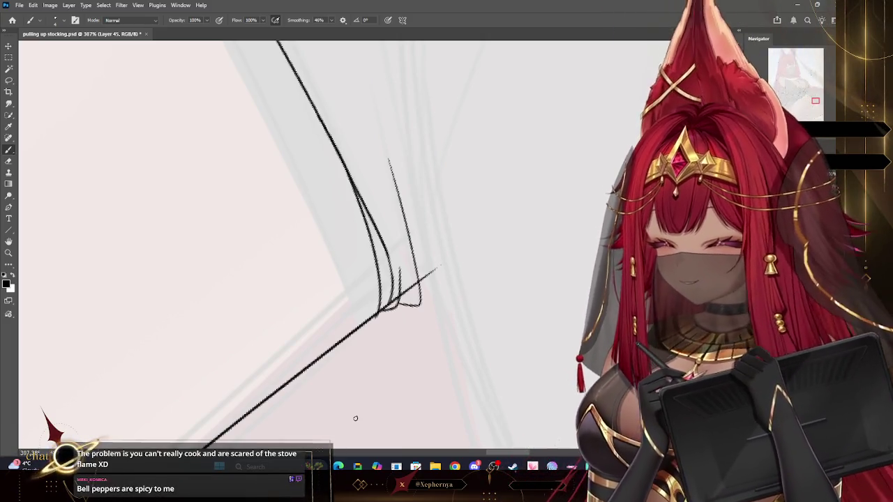
key("e")
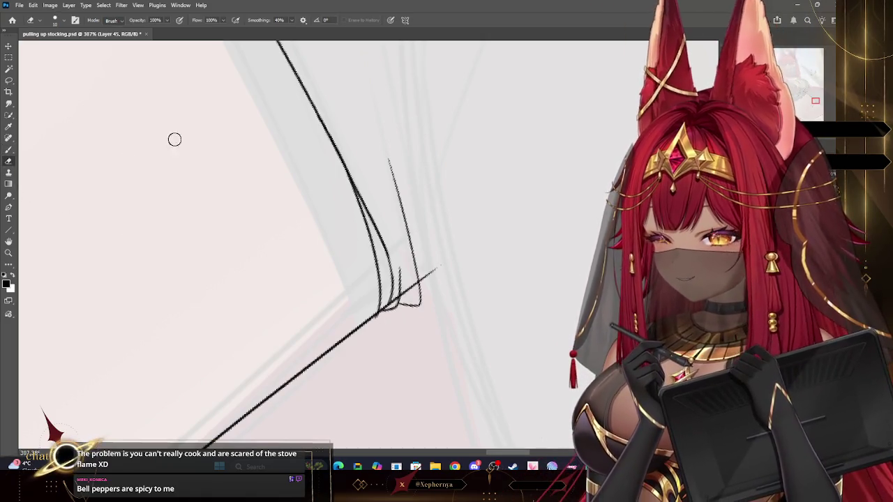
left_click_drag(382, 244, 376, 228)
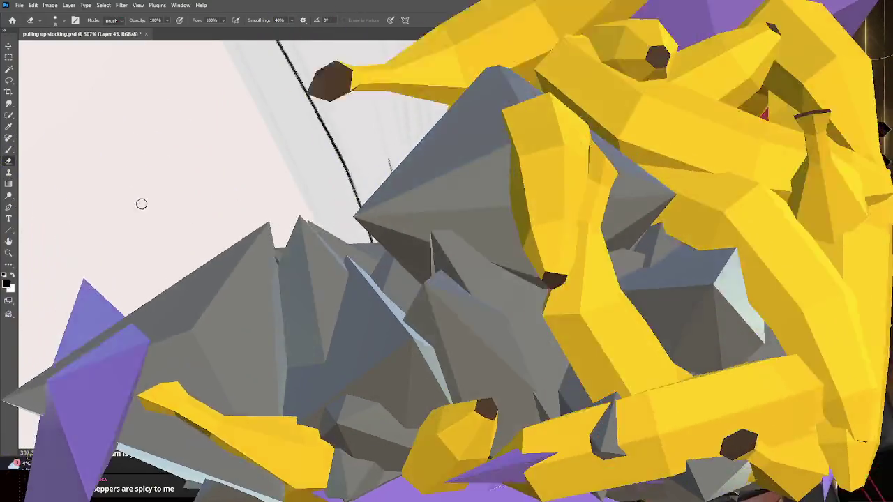
Add a faint fold stroke beside the stocking outline, then zoom out to view the whole leg
key("b")
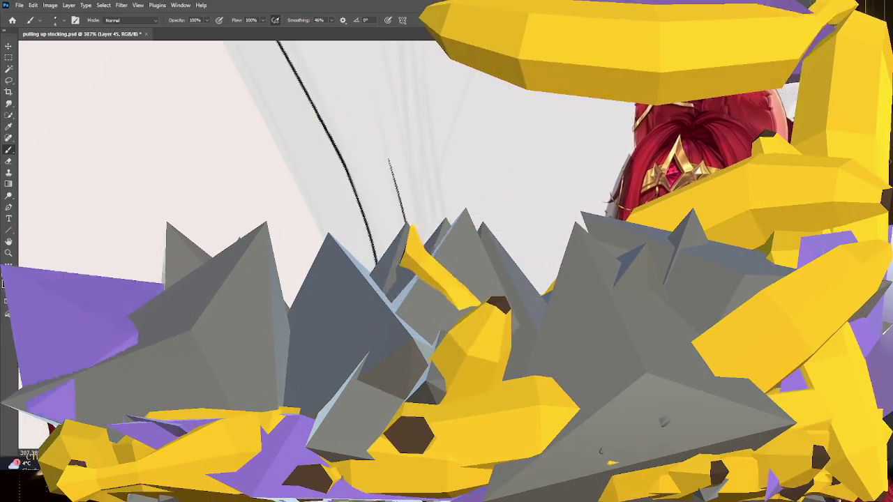
left_click_drag(356, 129, 394, 223)
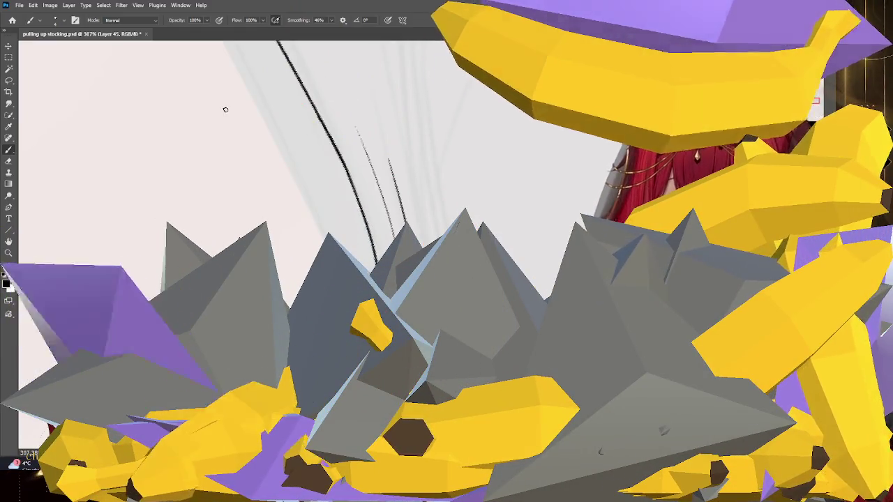
key("z")
left_click(398, 166, "alt")
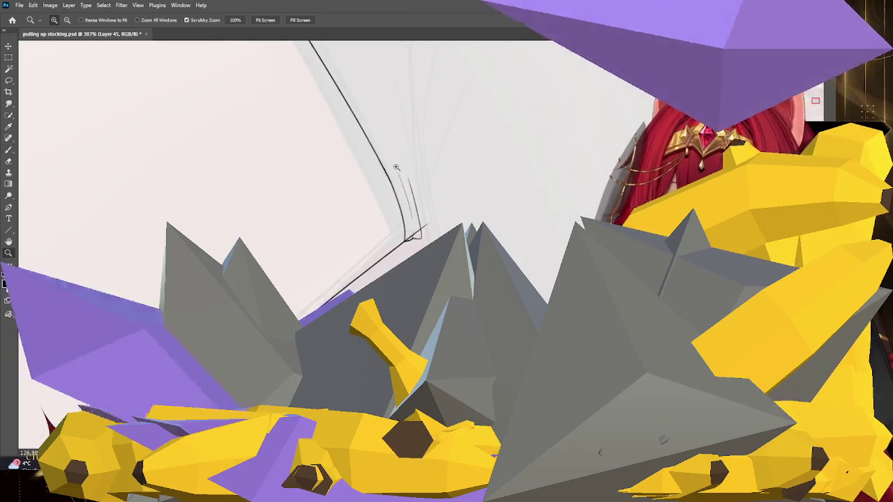
left_click(442, 195, "alt")
left_click(437, 144, "alt")
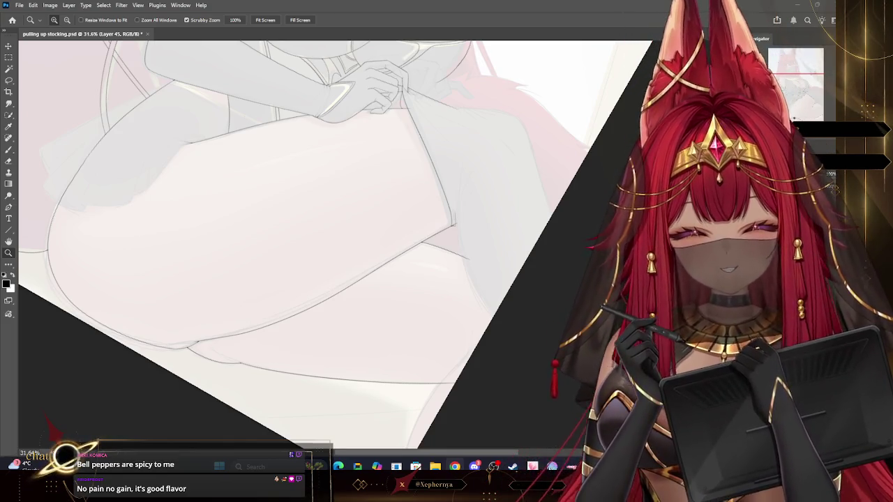
scroll(479, 321, "down", 1)
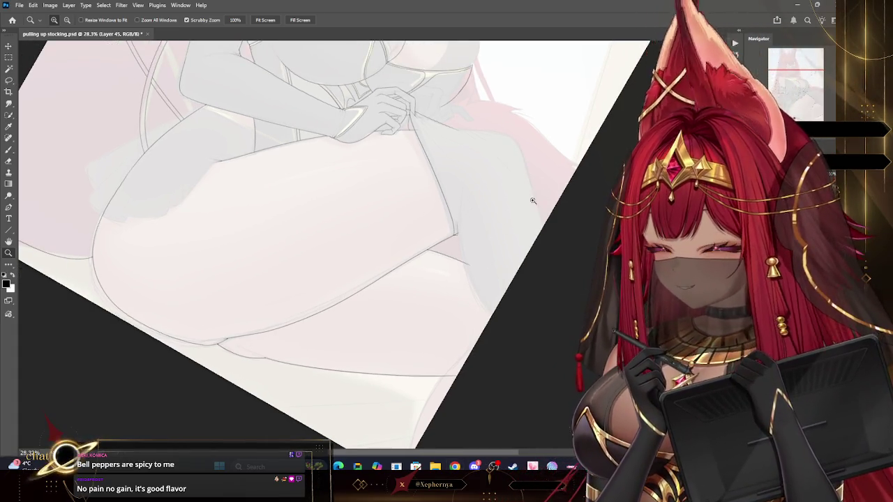
Draw two thin fold lines at the stocking's lower corner, one curving up and right
left_click_drag(535, 201, 554, 211)
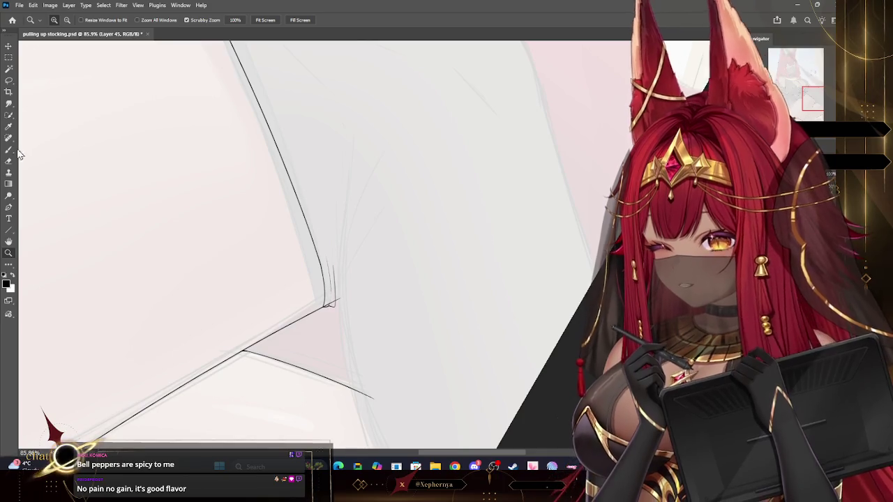
left_click(9, 150)
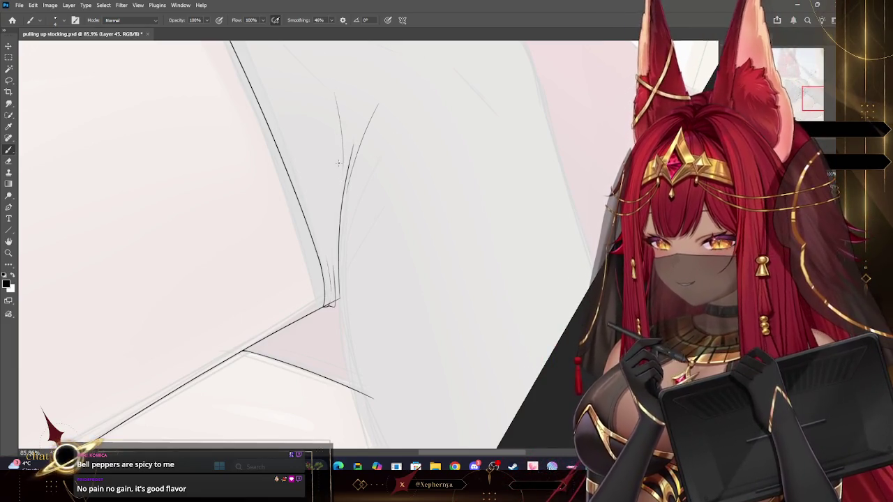
left_click_drag(291, 95, 314, 152)
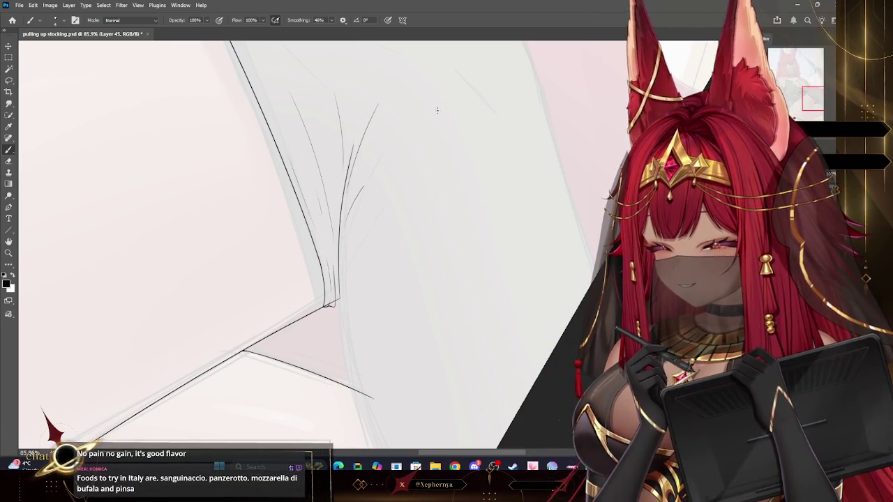
left_click_drag(391, 150, 450, 104)
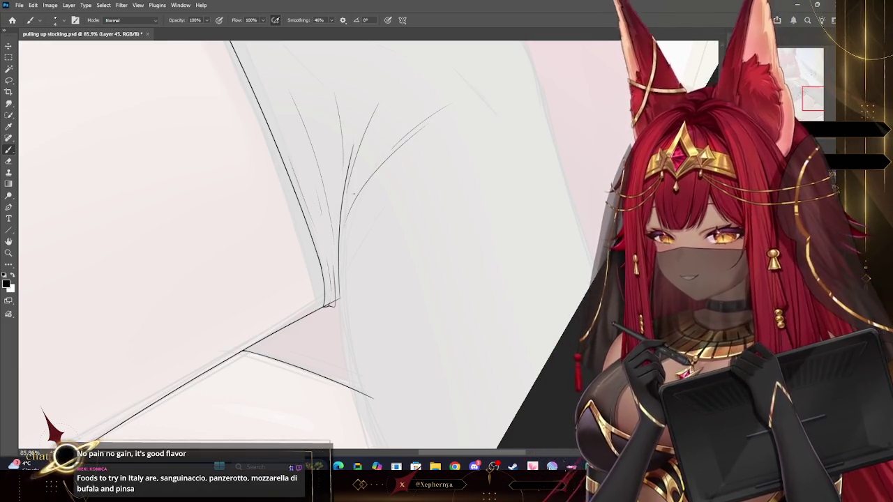
key("z")
left_click_drag(419, 286, 389, 295)
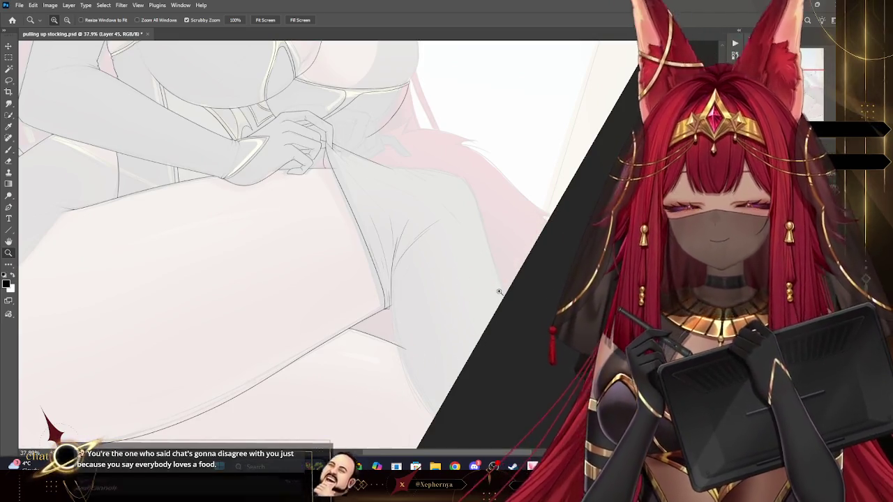
Draw a diagonal tension line fanning from the pinching fingertips across the stocking top
left_click_drag(398, 151, 418, 157)
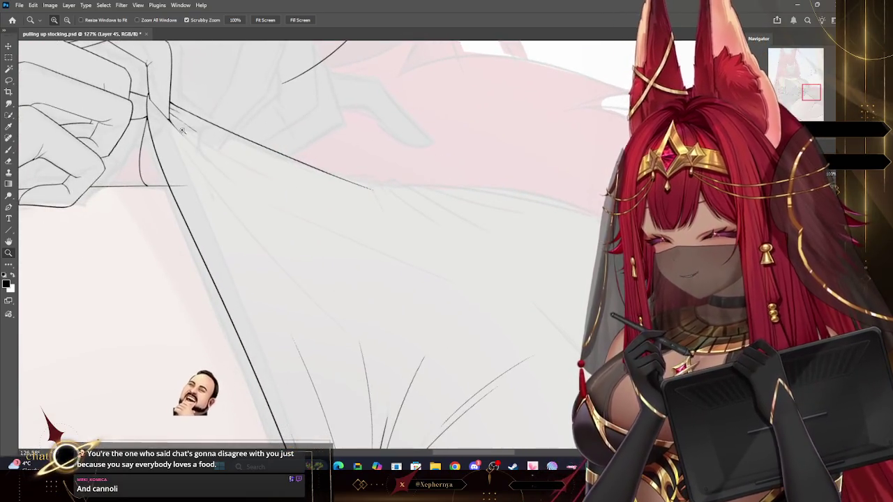
left_click(9, 149)
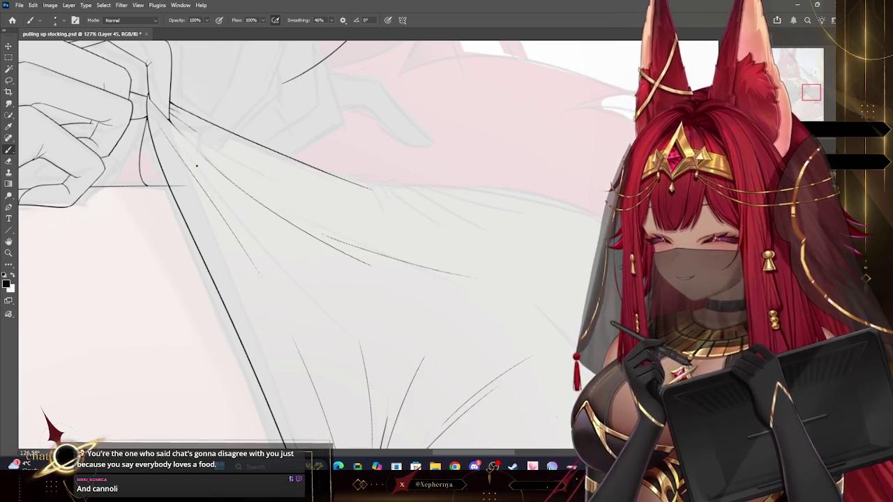
key("ctrl+z")
left_click_drag(171, 139, 265, 300)
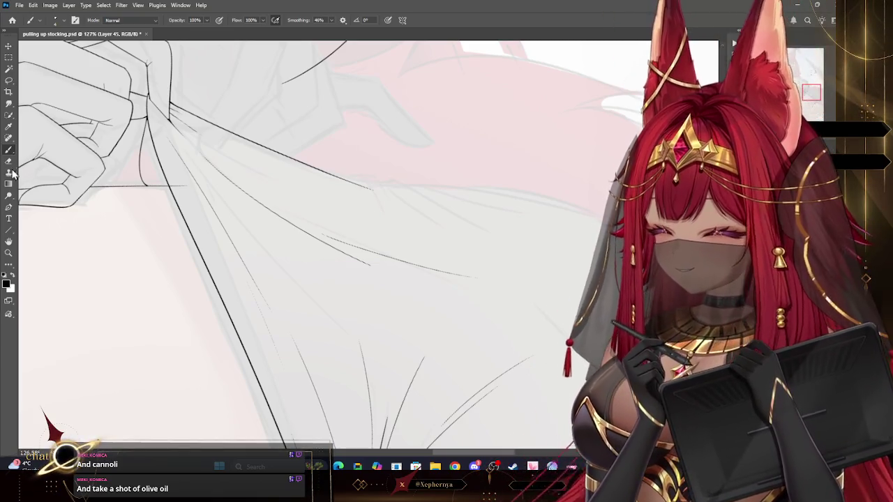
key("e")
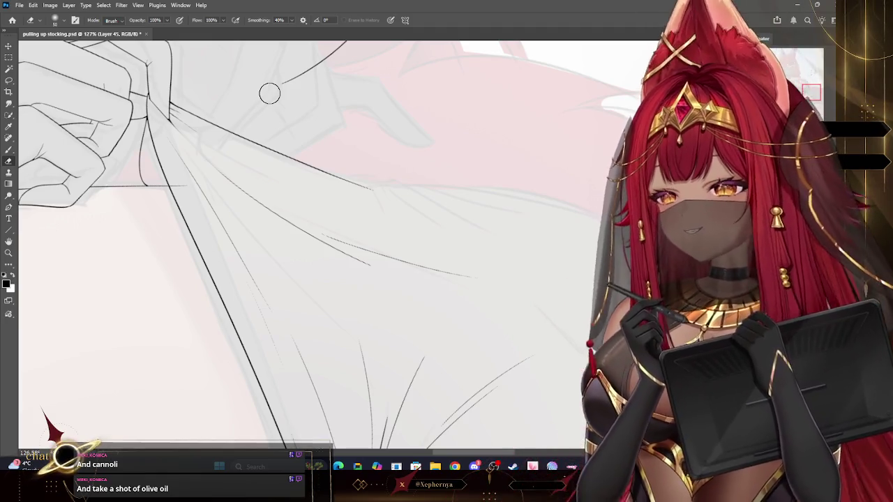
Fade the fold strokes above the stocking's lower corner with a 100 px eraser, then reduce it to 70
key("bracketright")
key("bracketright")
key("bracketright")
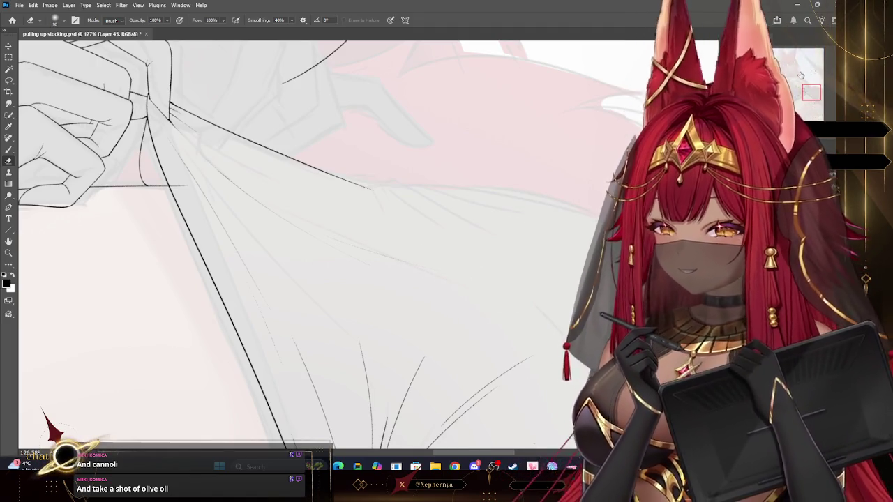
left_click_drag(811, 87, 811, 96)
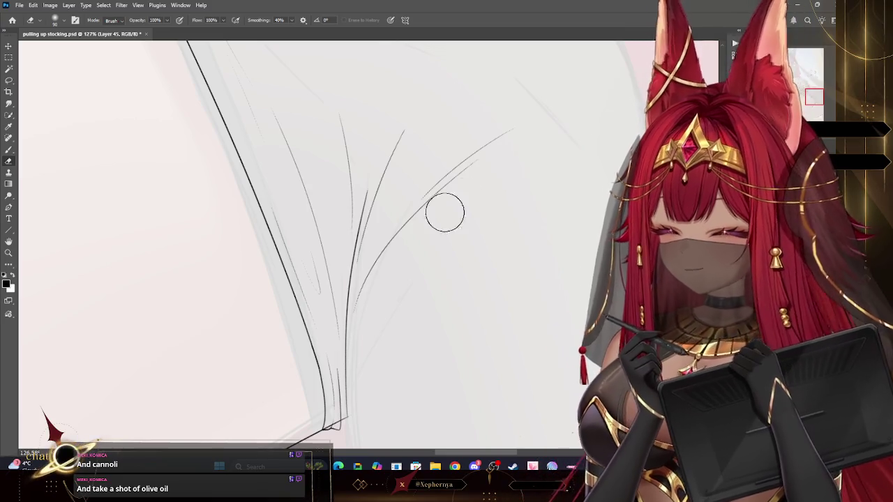
key("bracketright")
mouse_move(464, 115)
left_mouse_down()
mouse_move(343, 259)
mouse_move(325, 190)
mouse_move(279, 120)
mouse_move(301, 131)
left_mouse_up()
key("bracketleft")
key("bracketleft")
key("bracketleft")
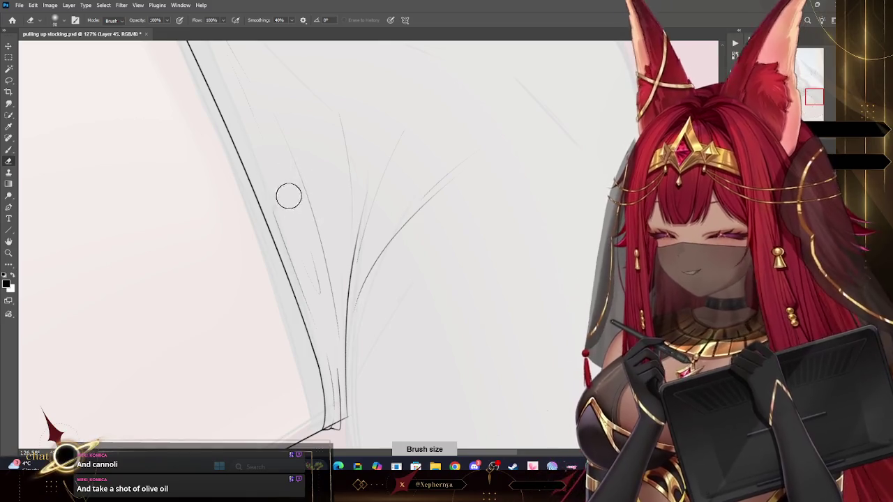
key("bracketleft")
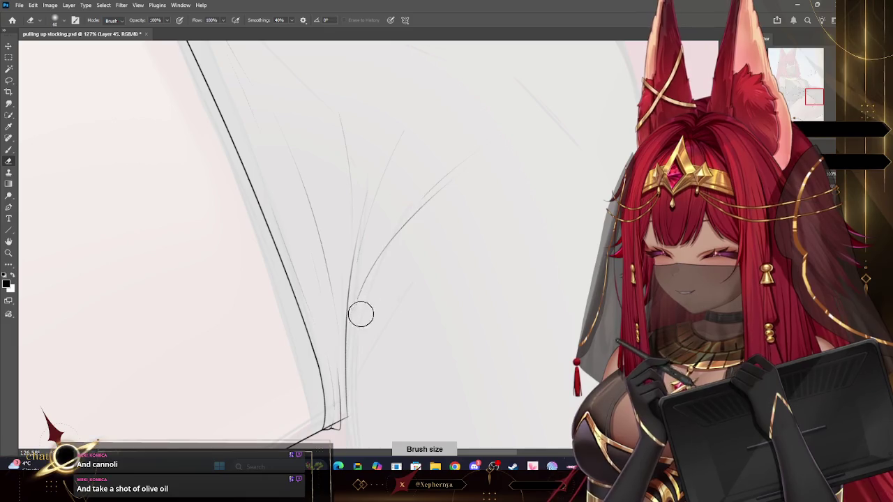
key("bracketright")
key("bracketright")
key("bracketleft")
key("bracketleft")
key("bracketleft")
key("bracketleft")
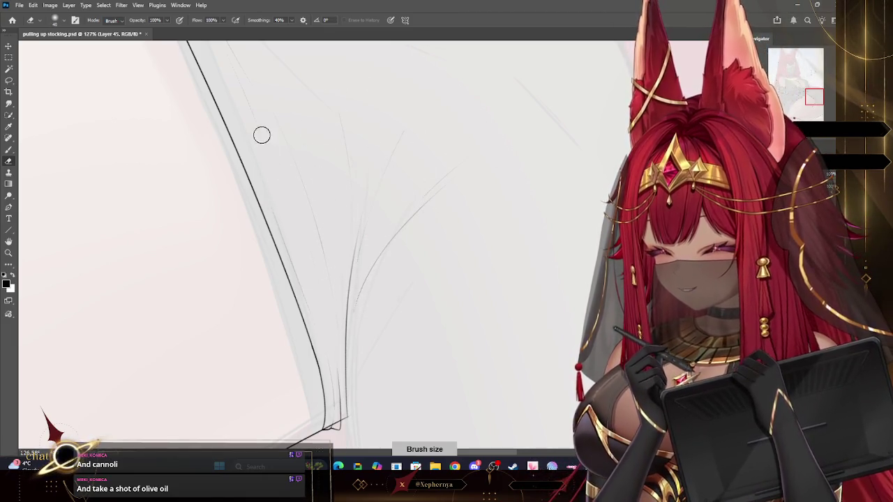
left_click(9, 253)
mouse_move(419, 56)
left_mouse_down()
mouse_move(352, 118)
mouse_move(363, 110)
left_mouse_up()
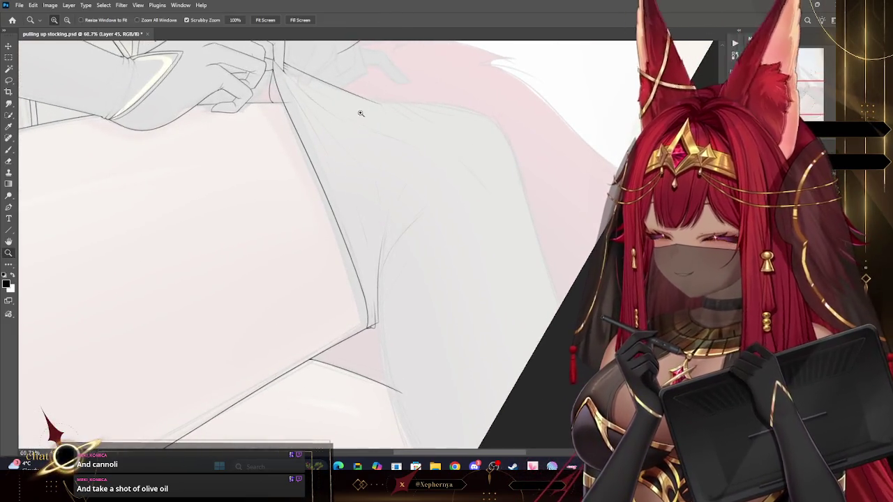
Touch up the line junction at the stocking's pointed lower corner
left_click_drag(436, 135, 430, 261)
mouse_move(397, 291)
left_mouse_down()
mouse_move(397, 305)
mouse_move(405, 289)
left_mouse_up()
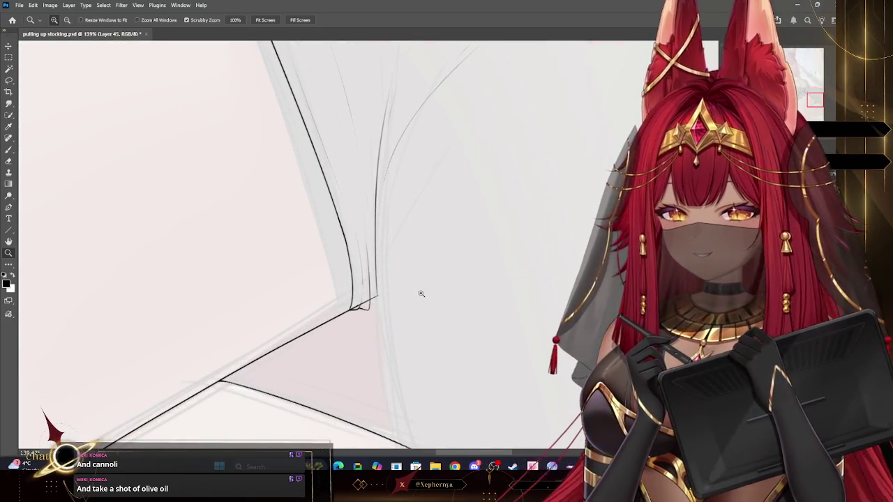
left_click(9, 150)
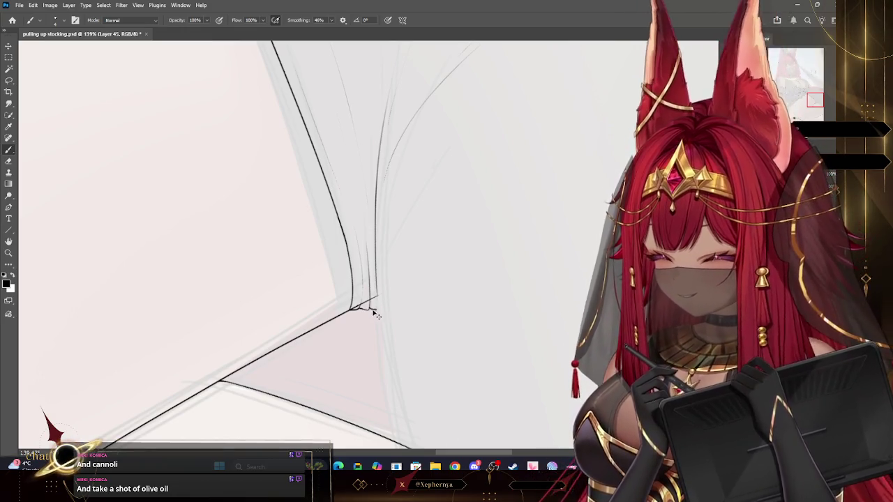
left_click_drag(369, 307, 378, 311)
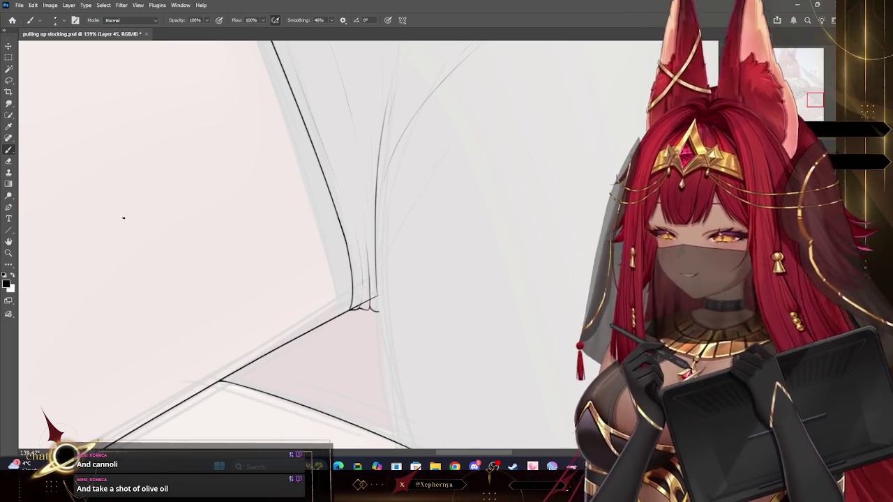
key("z")
left_click_drag(440, 157, 405, 132)
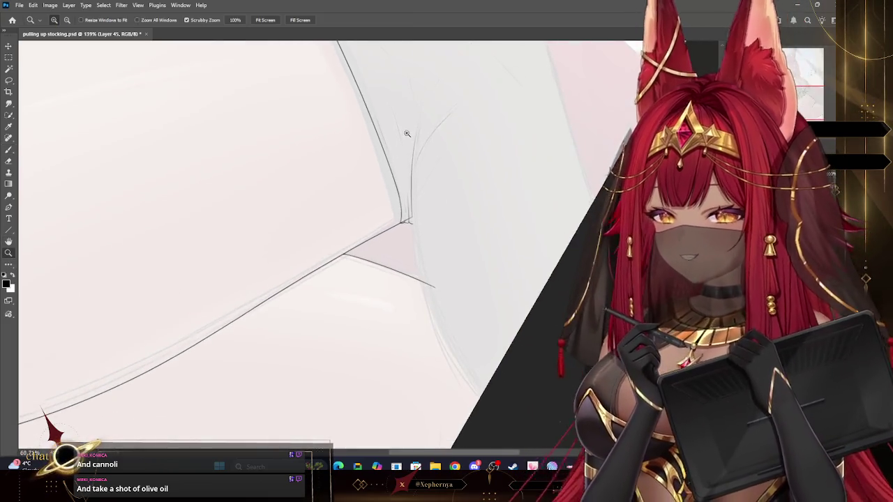
scroll(518, 205, "down", 1)
scroll(495, 163, "down", 1)
scroll(549, 268, "up", 3)
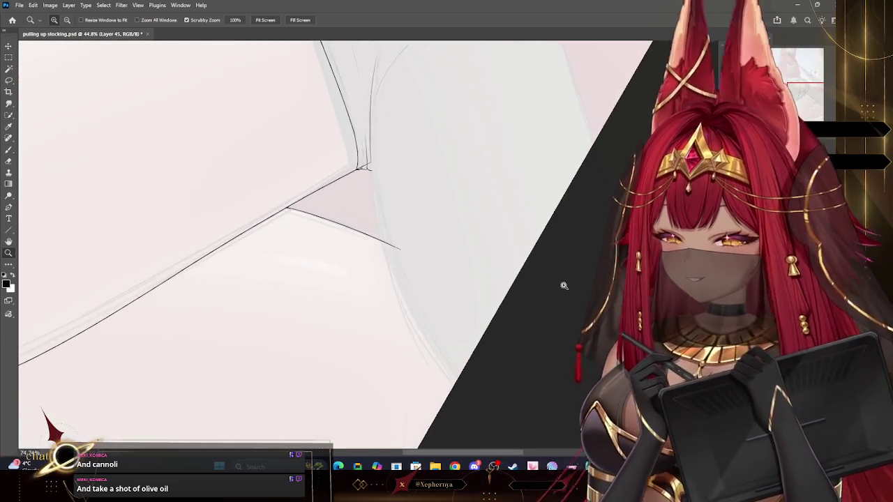
Ink the stocking's curved right edge down along the inner leg
left_click(9, 149)
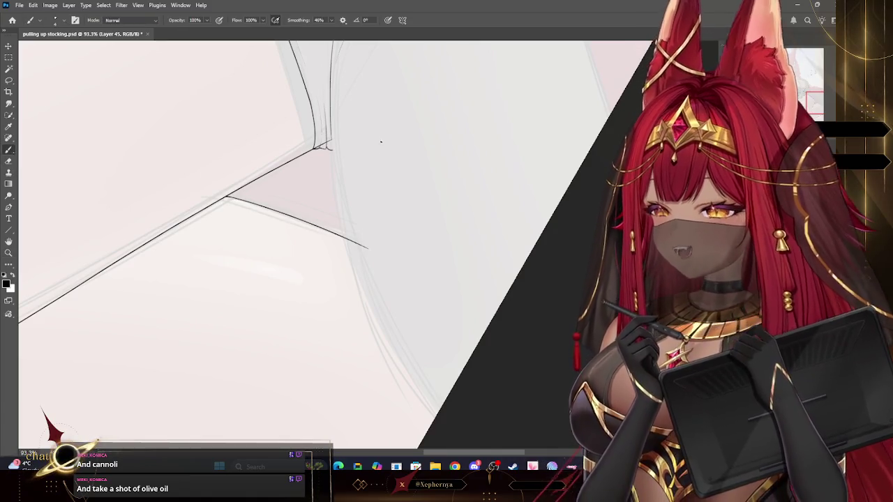
left_click_drag(332, 139, 441, 405)
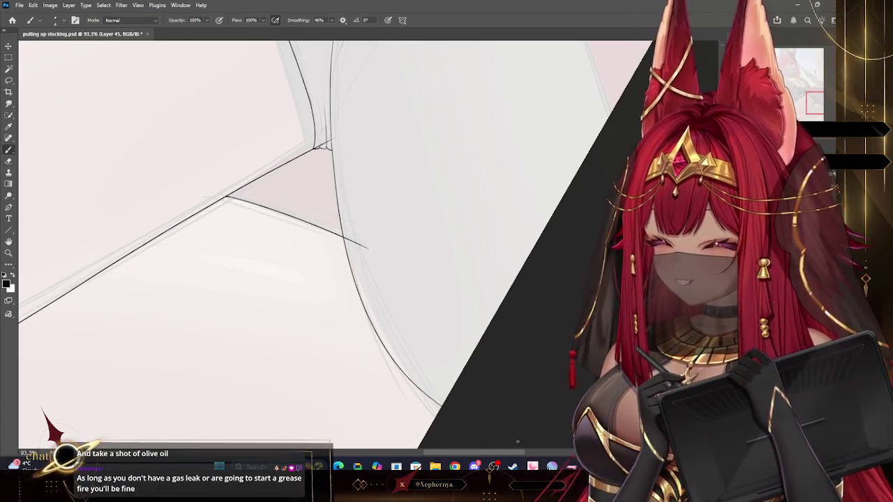
key("ctrl+z")
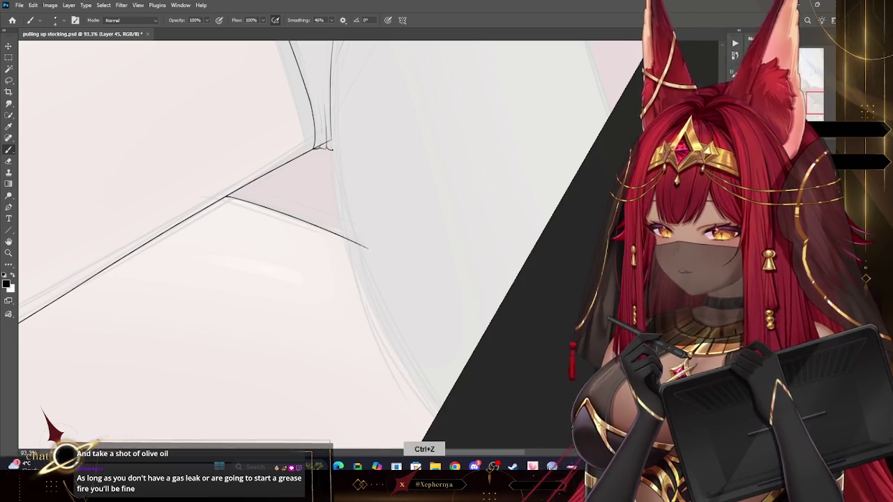
key("ctrl+shift+z")
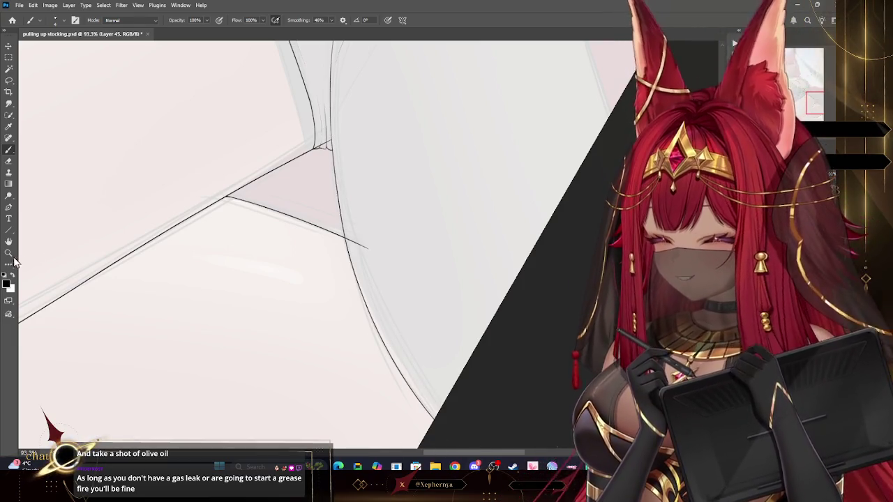
left_click(9, 252)
scroll(359, 135, "down", 5)
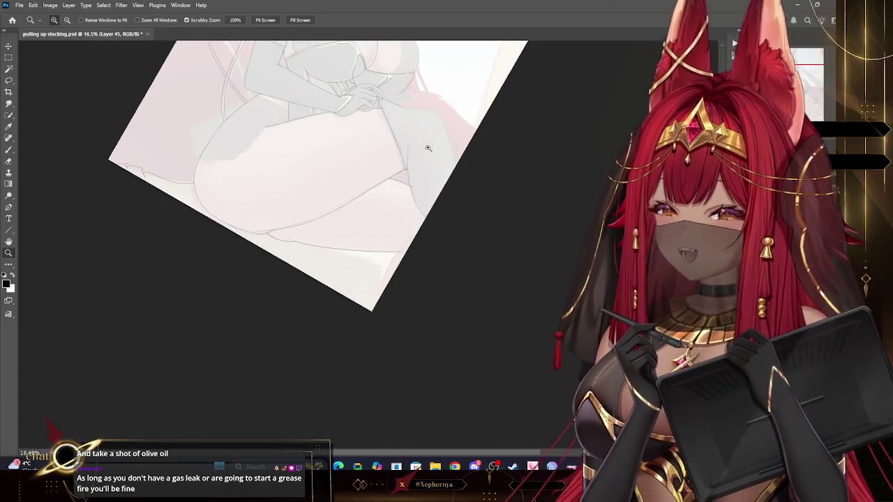
Pick the 10 px eraser preset, briefly trying 15 px before returning to 10 px
scroll(429, 148, "up", 6)
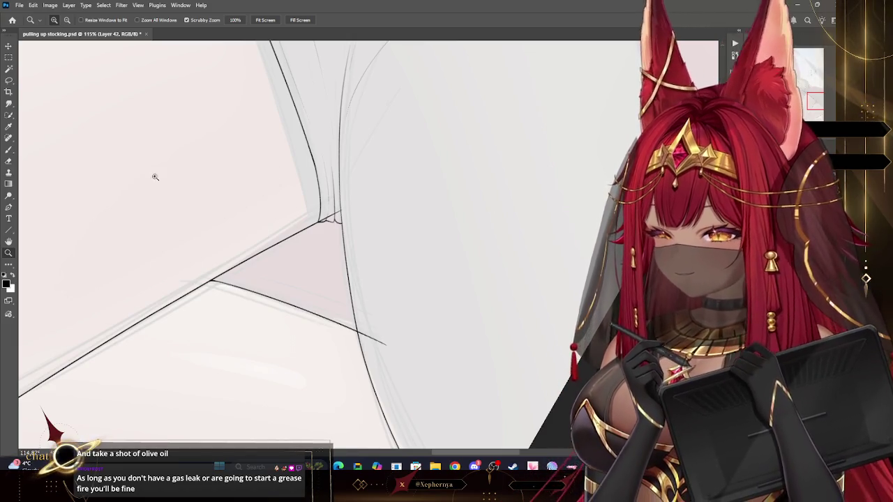
left_click(9, 161)
left_click(59, 20)
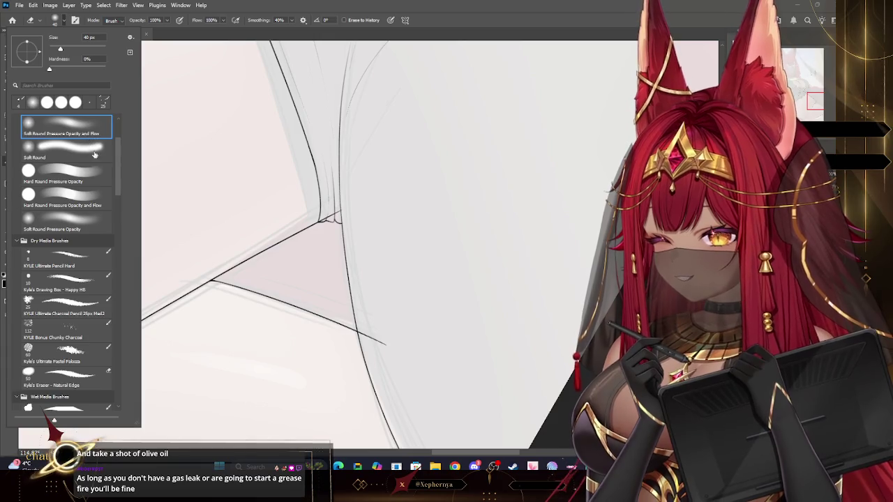
scroll(91, 150, "up", 3)
left_click(99, 136)
left_click(216, 162)
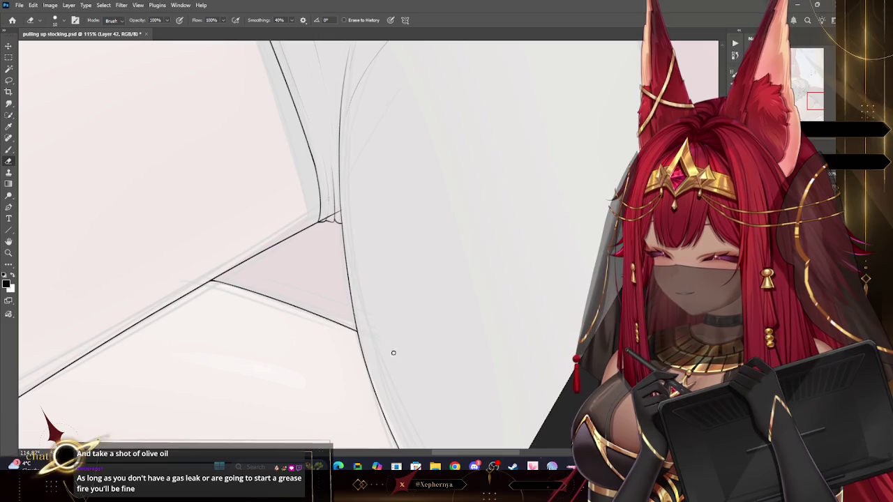
key("bracketright")
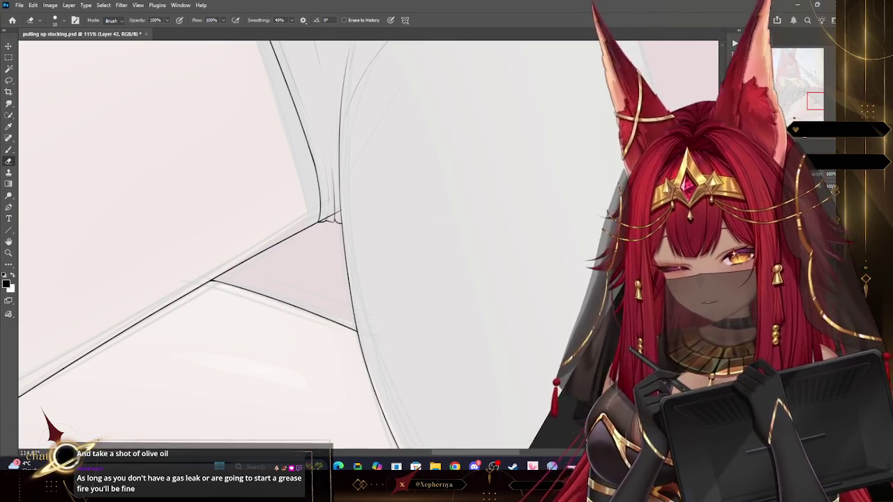
key("bracketright")
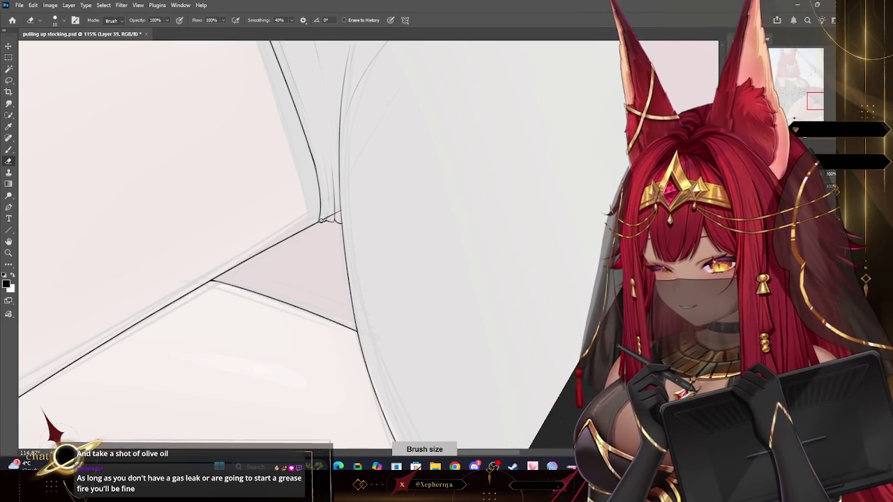
key("bracketleft")
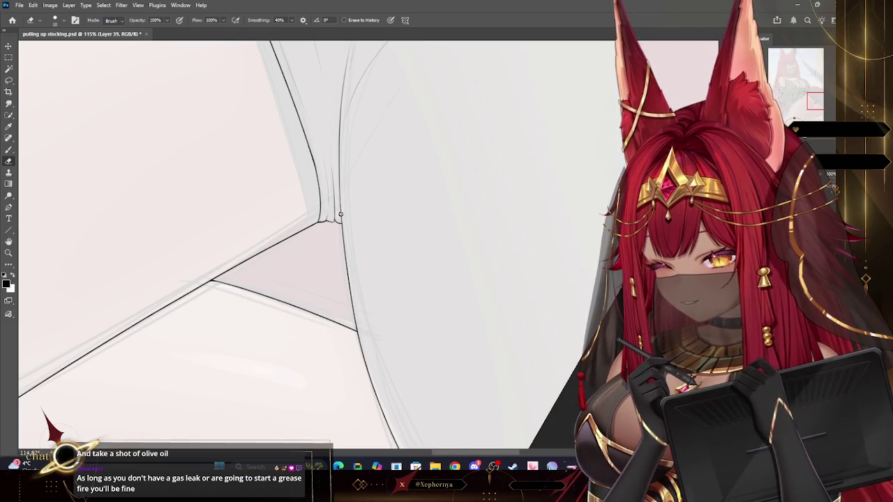
key("z")
scroll(401, 312, "down", 5)
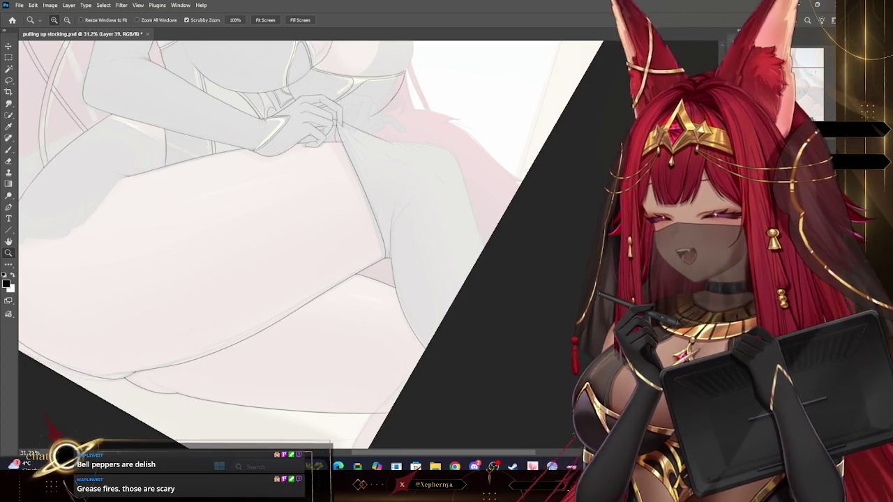
Zoom in on the pinching hand and the pulled-up stocking
scroll(480, 97, "up", 5)
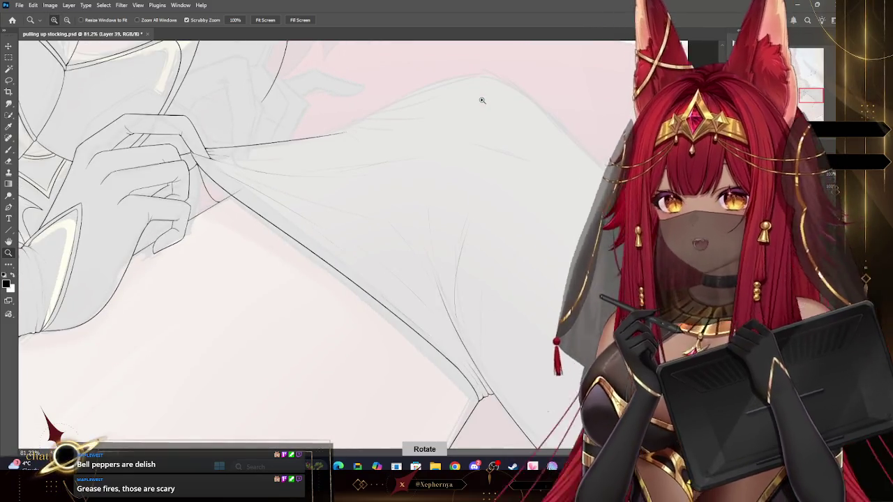
scroll(481, 100, "down", 1)
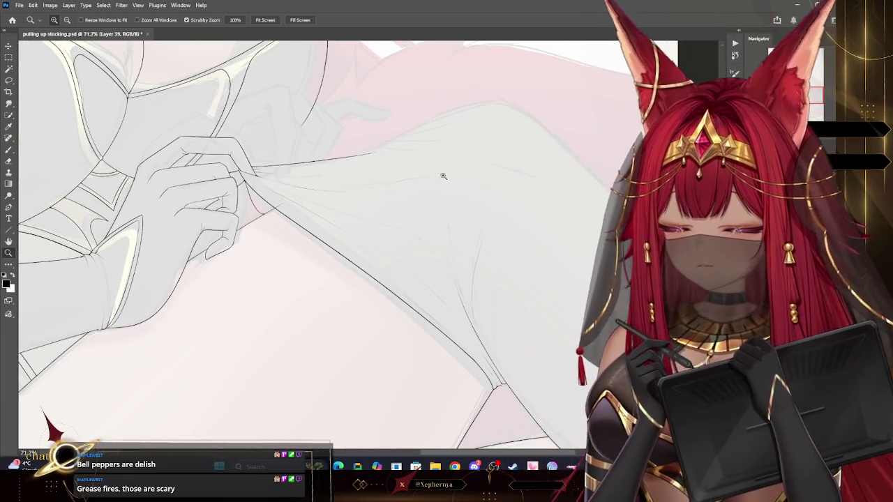
scroll(398, 131, "up", 3)
left_click(9, 150)
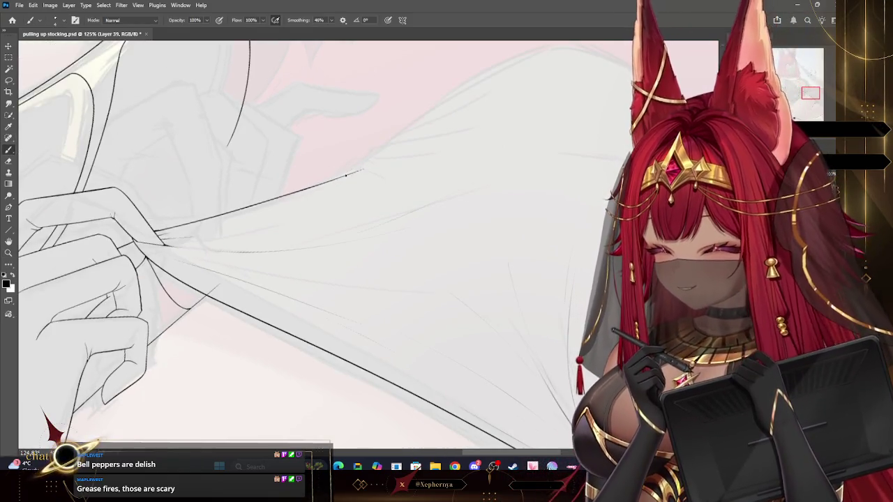
Extend a line along the stocking's top edge beyond the fingers, then undo the last two strokes
mouse_move(451, 157)
left_mouse_down()
mouse_move(359, 168)
mouse_move(390, 165)
left_mouse_up()
key("ctrl+z")
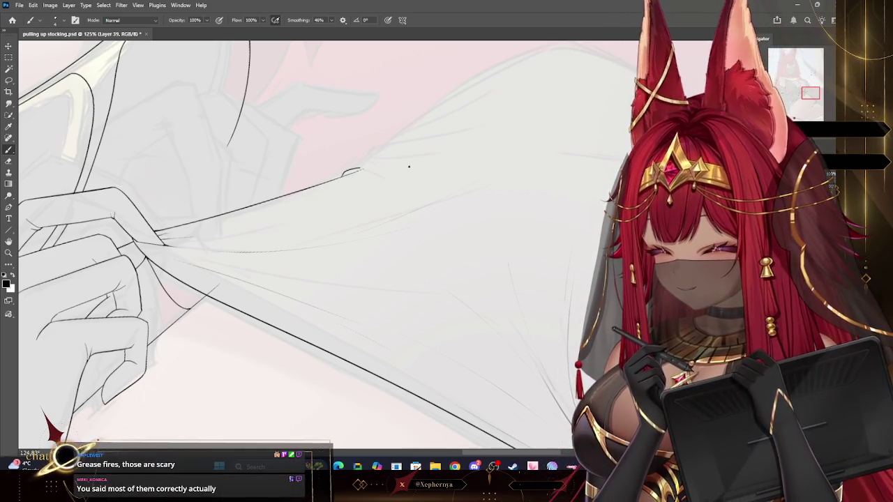
key("ctrl+z")
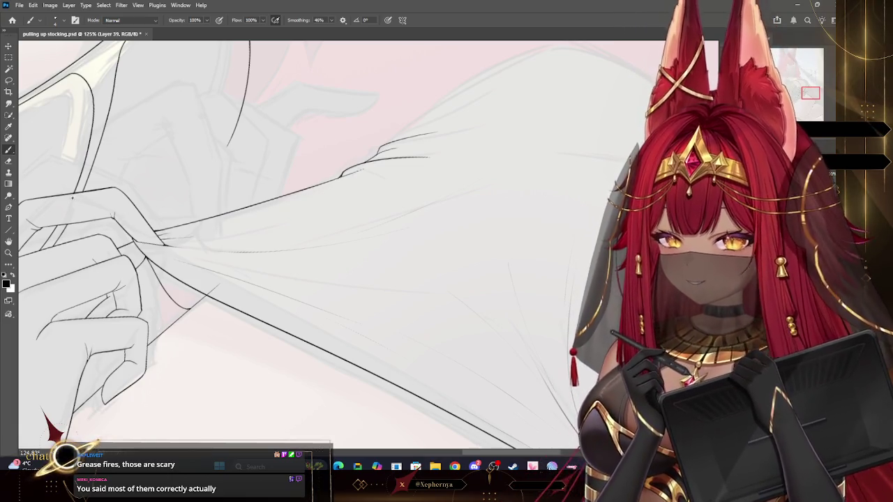
left_click(8, 253)
Erase stray bits at the fold junction on the stocking edge with a smaller eraser
left_click_drag(358, 154, 77, 155)
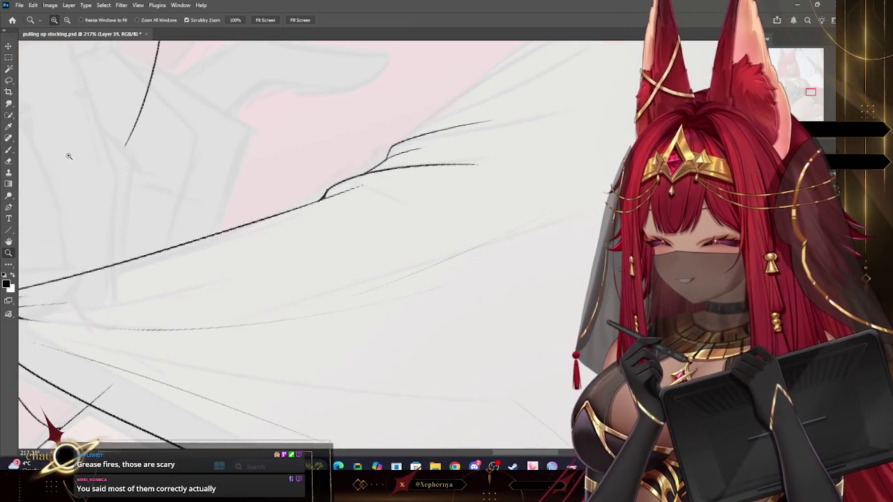
key("b")
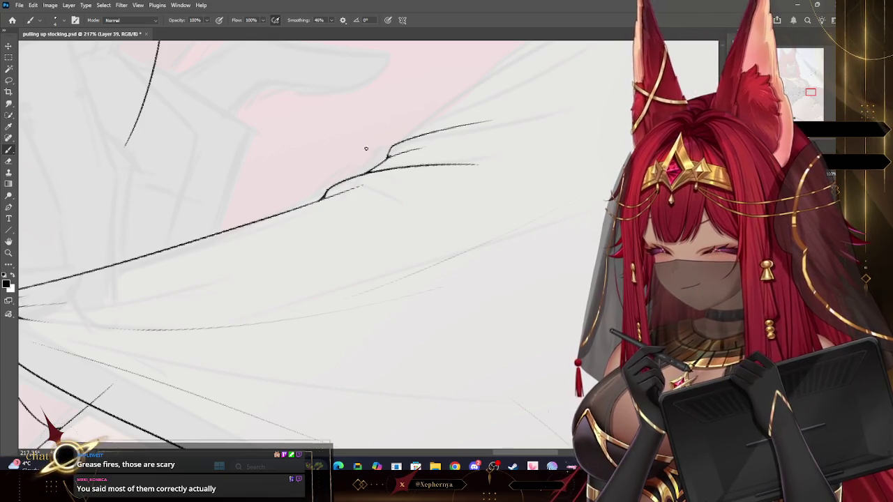
left_click(8, 161)
key("bracketleft")
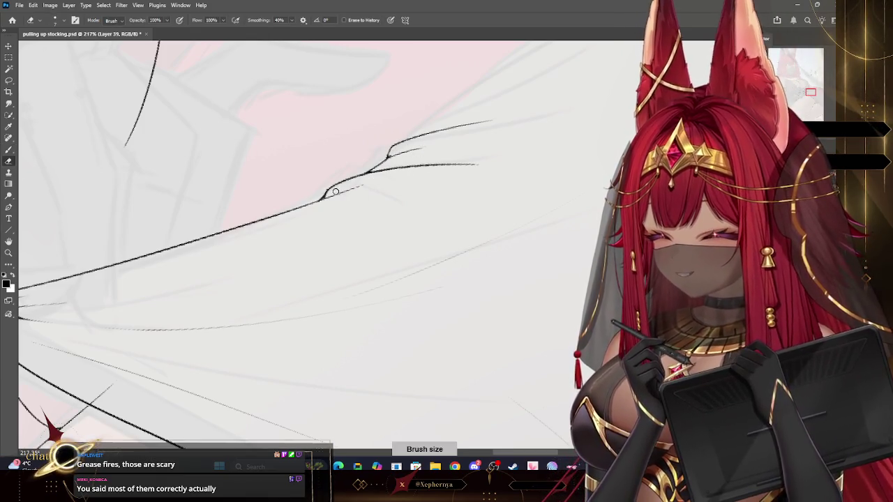
key("bracketleft")
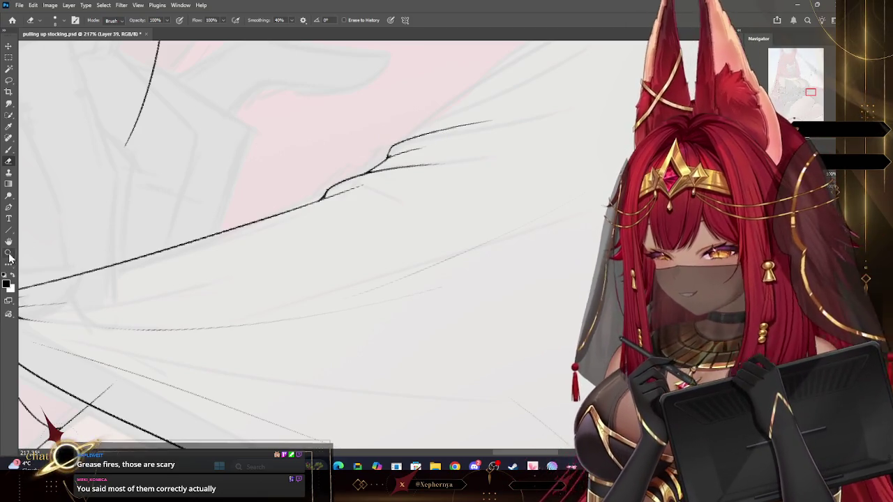
left_click(8, 254)
left_click_drag(332, 151, 615, 125)
Draw the long curved upper contour of the stocking sweeping up-right, redrawing it once
key("r")
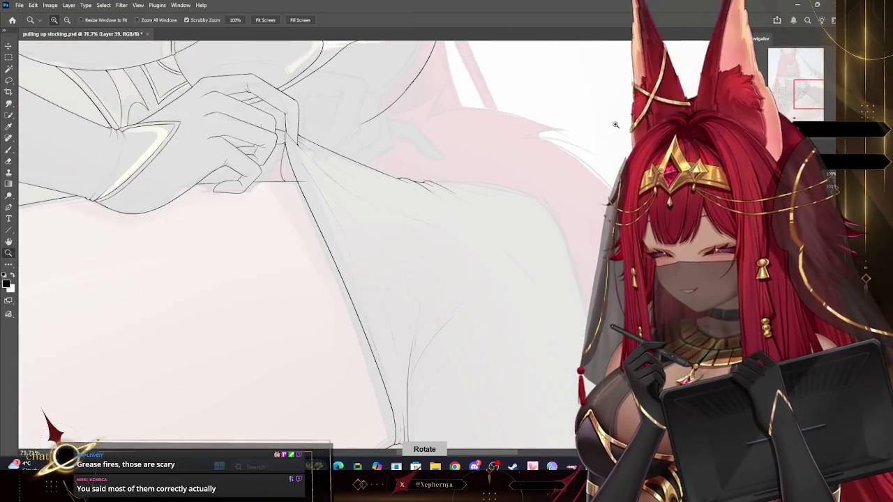
mouse_move(469, 141)
left_mouse_down()
mouse_move(514, 125)
mouse_move(534, 156)
mouse_move(544, 146)
left_mouse_up()
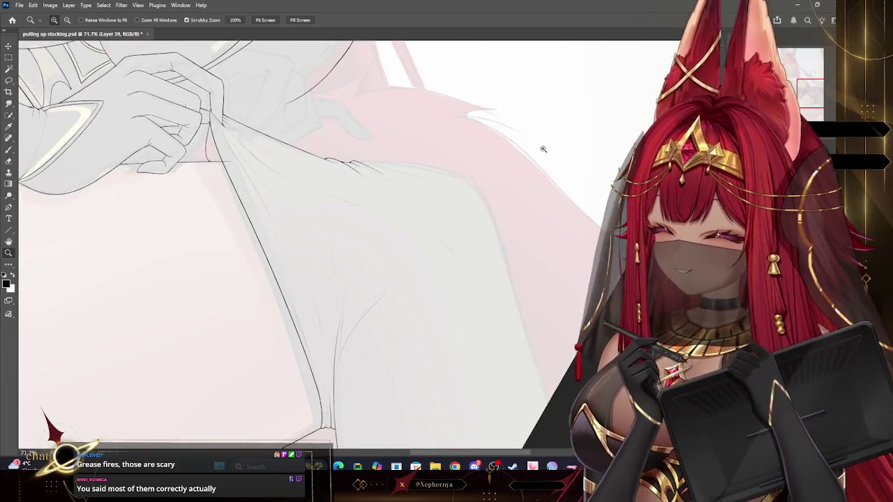
mouse_move(462, 152)
left_mouse_down()
mouse_move(489, 140)
mouse_move(450, 141)
left_mouse_up()
scroll(450, 141, "up", 2)
key("b")
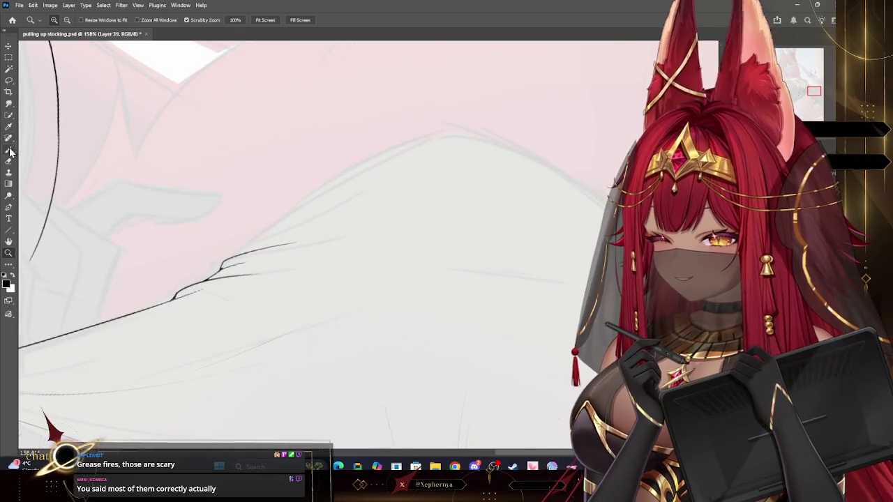
left_click_drag(244, 252, 494, 140)
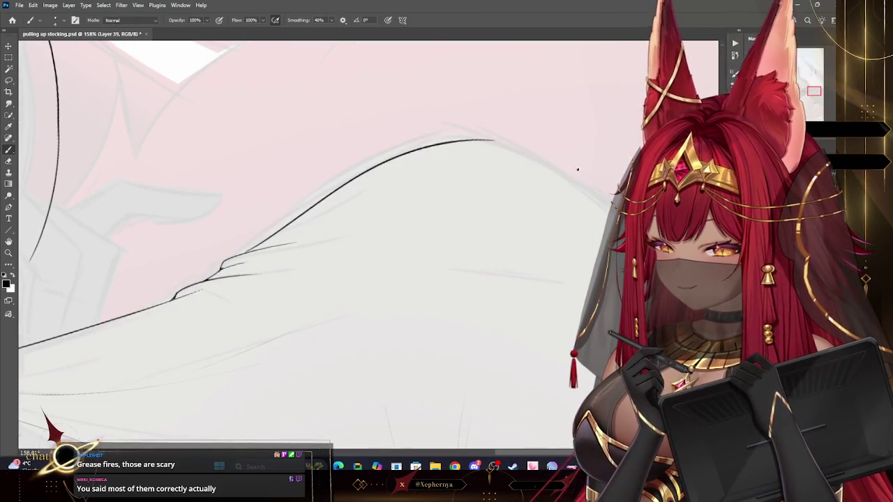
key("ctrl+z")
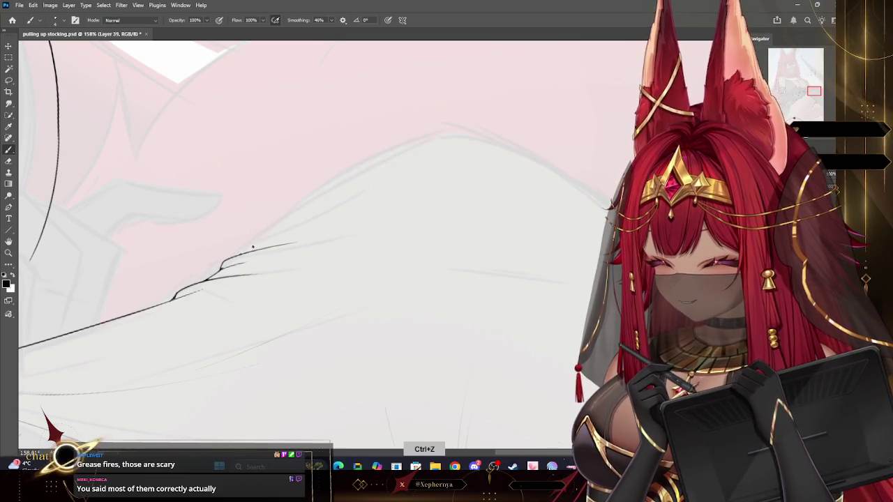
left_click_drag(248, 249, 477, 134)
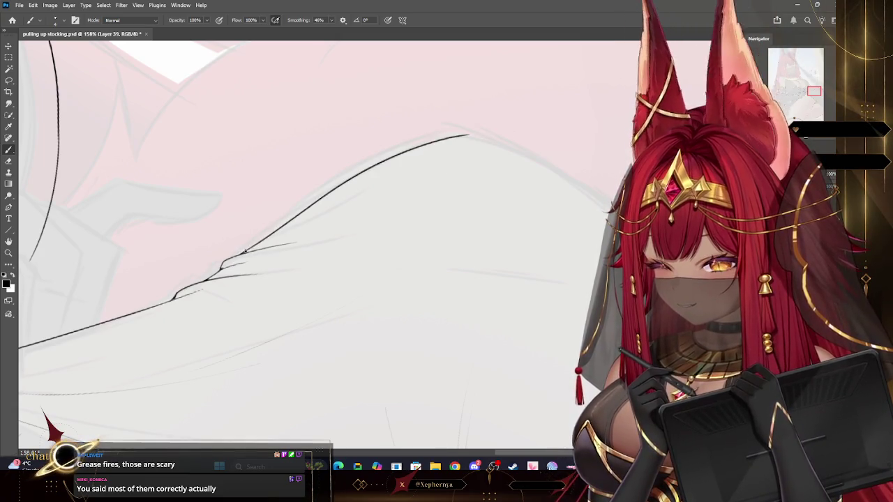
left_click(8, 253)
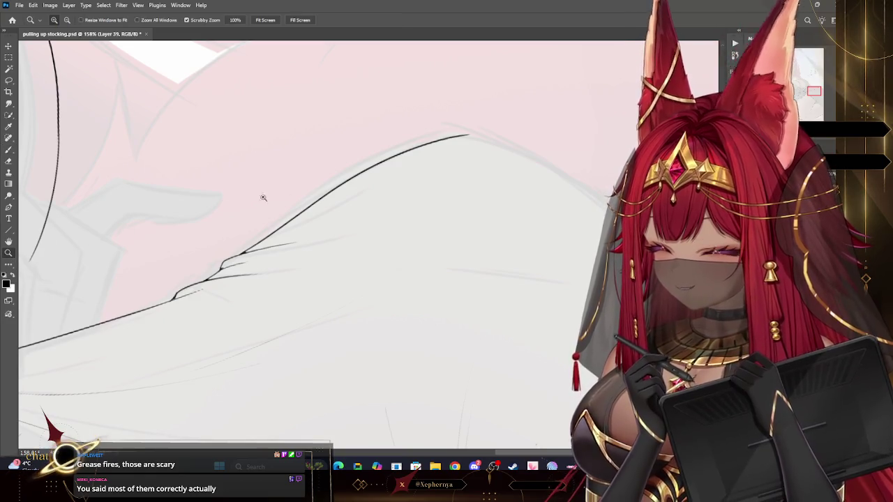
scroll(414, 119, "down", 5)
key("r")
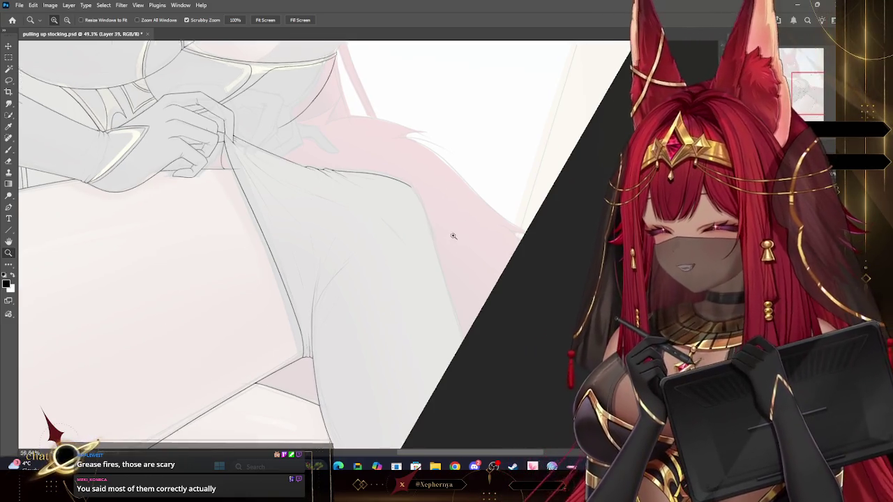
Extend the stocking's outline down the thigh, settling on a shorter stroke after three retries
left_click(446, 235)
left_click(9, 150)
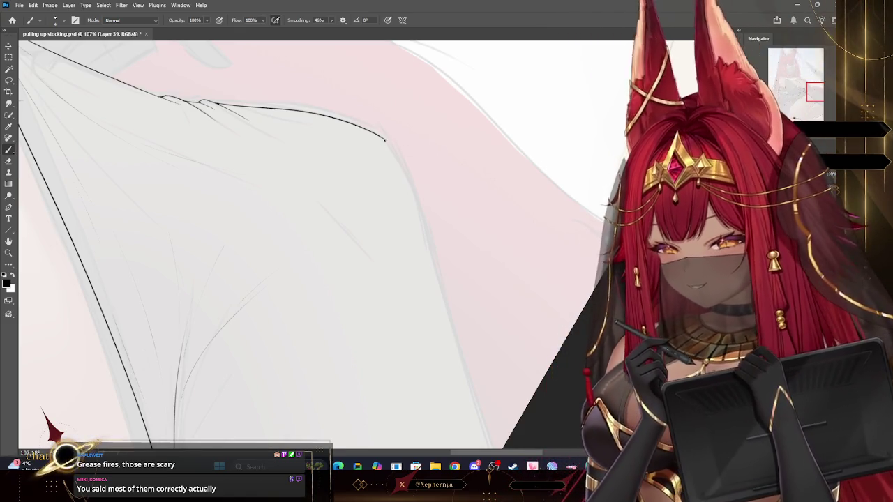
left_click_drag(384, 136, 433, 251)
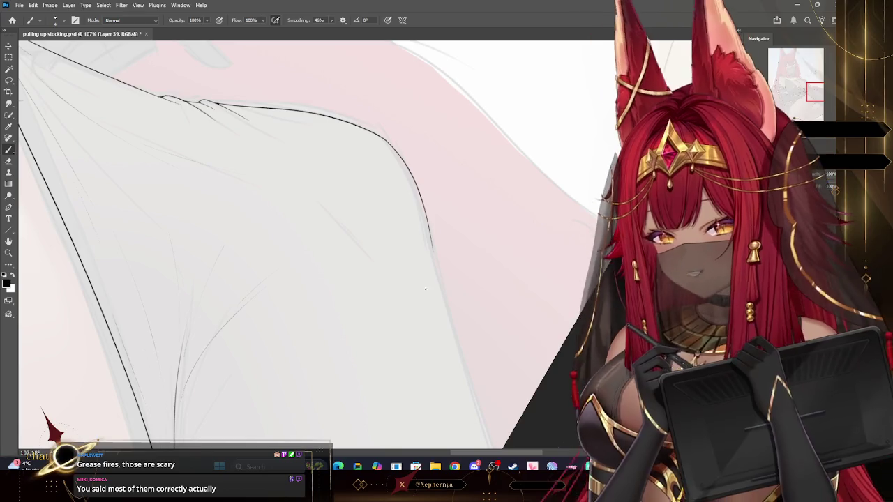
key("ctrl+z")
left_click_drag(387, 140, 427, 244)
key("ctrl+z")
left_click_drag(385, 138, 433, 264)
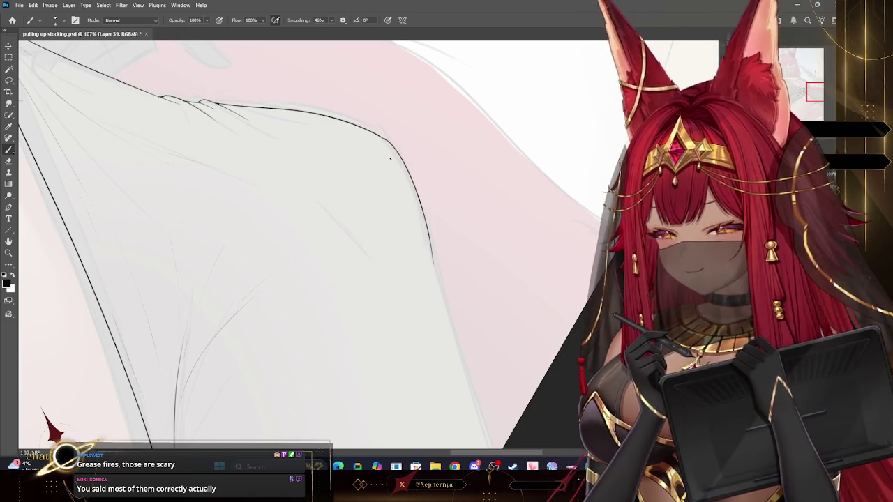
key("ctrl+z")
left_click_drag(385, 138, 423, 215)
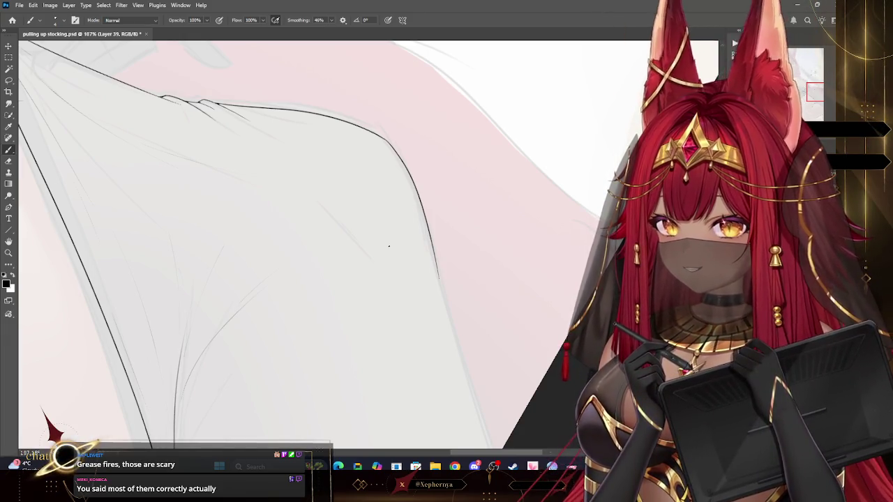
Magnify the stockinged thigh outline for a closer look
left_click(8, 252)
left_click(389, 110, "alt")
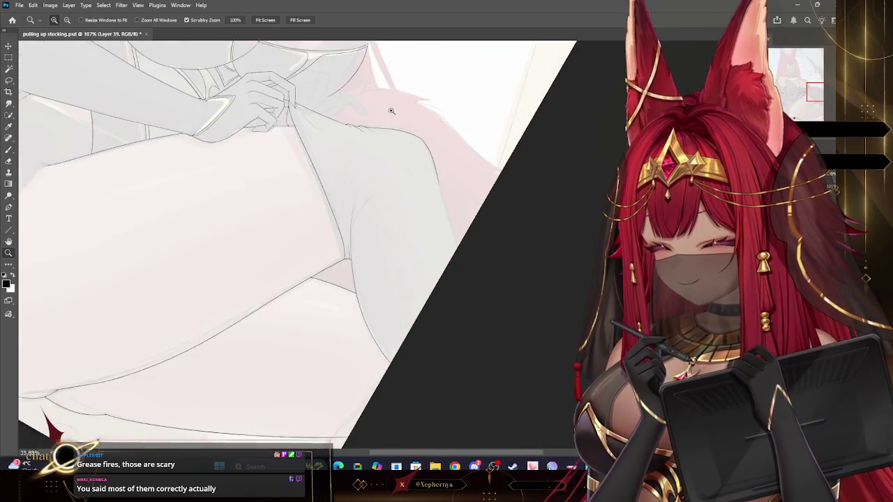
left_click(433, 137, "alt")
left_click_drag(438, 138, 502, 149)
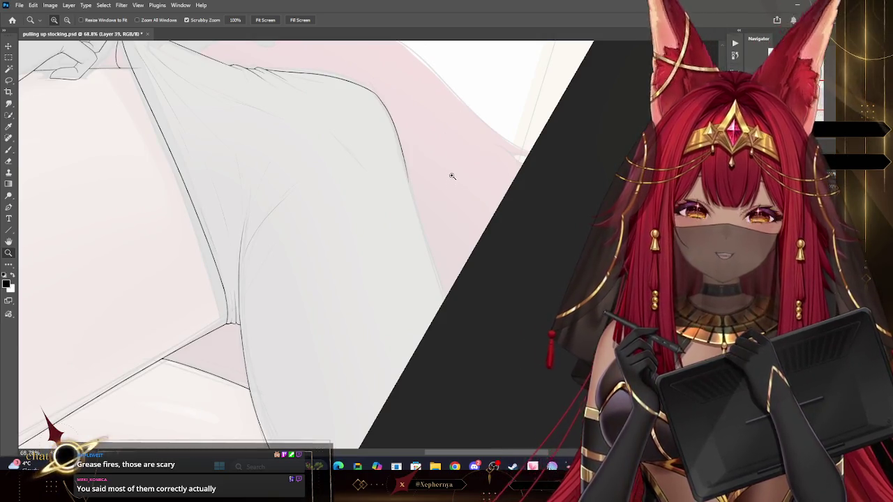
left_click_drag(449, 185, 454, 193)
left_click_drag(454, 236, 451, 217)
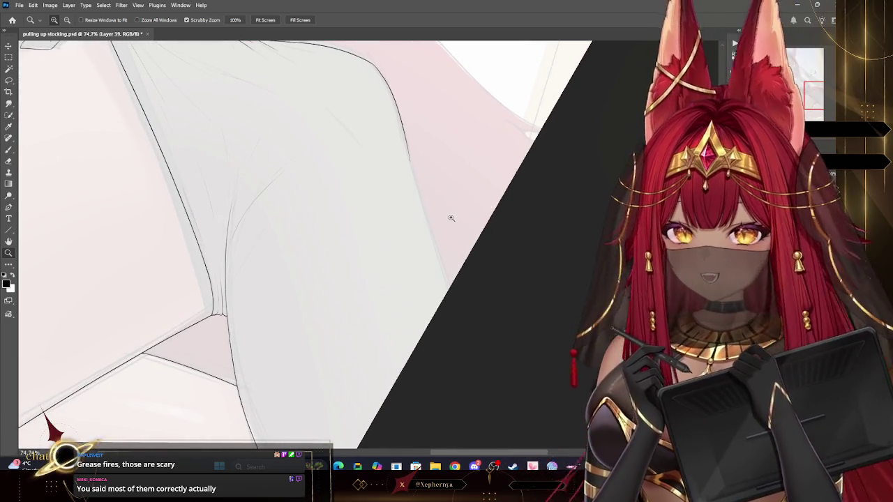
left_click_drag(410, 145, 319, 110)
key("b")
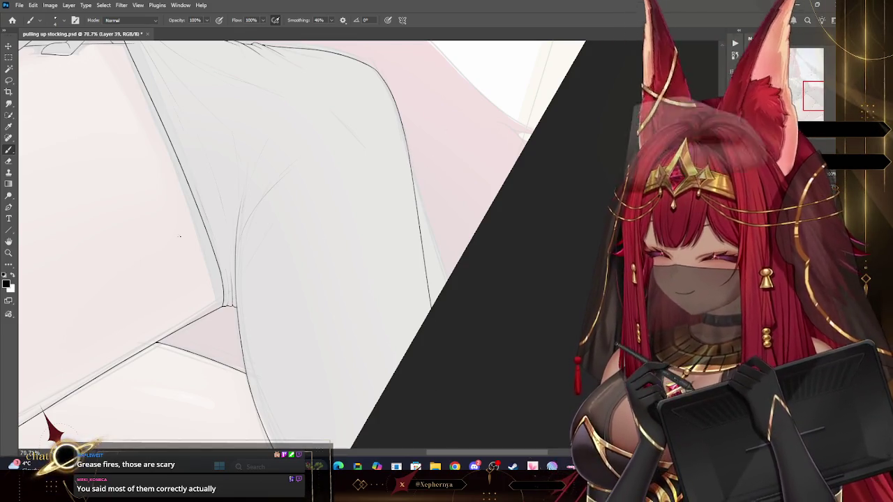
Undo the last thigh stroke, reset the canvas rotation, and zoom out to the whole document
left_click(9, 253)
left_click_drag(424, 134, 478, 143)
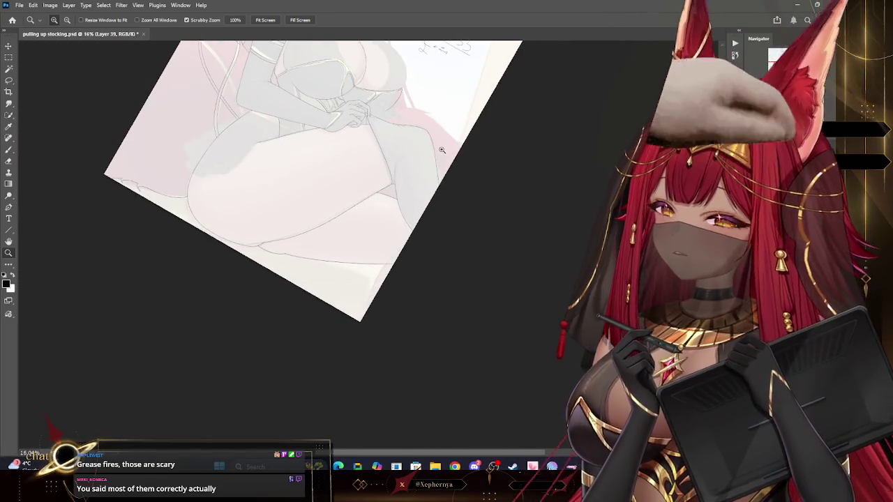
key("ctrl+z")
key("b")
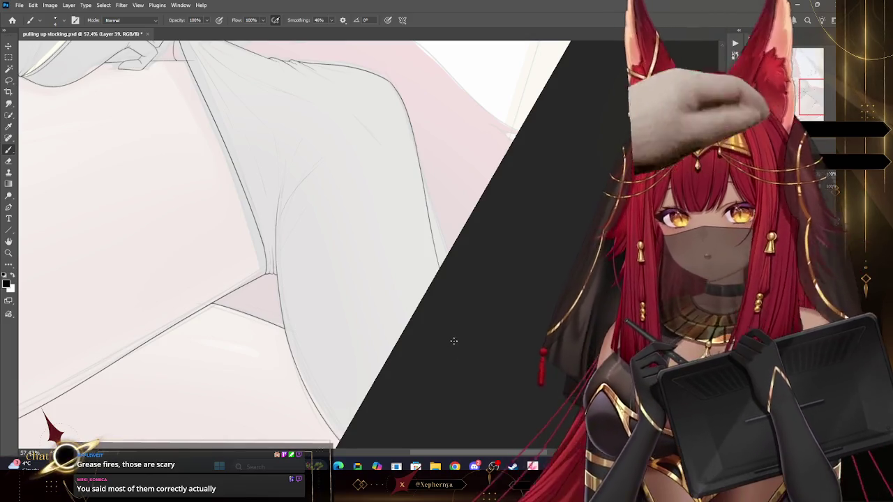
left_click(8, 253)
left_click_drag(422, 156, 456, 146)
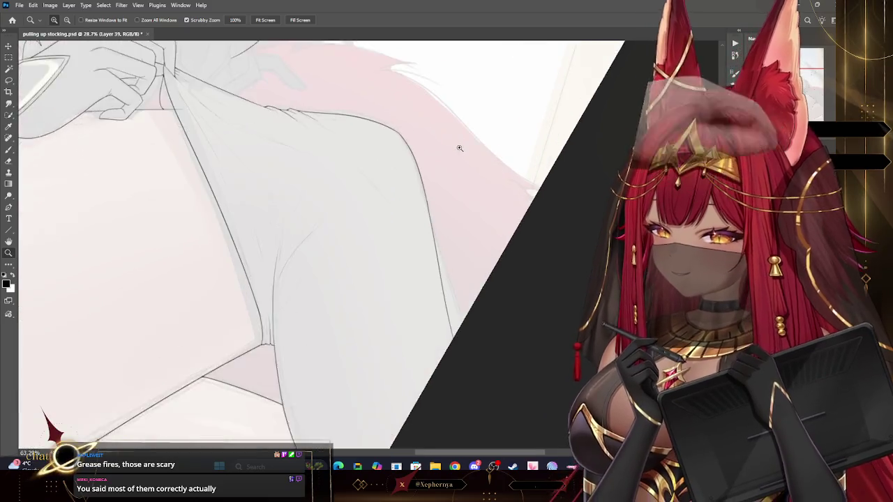
key("b")
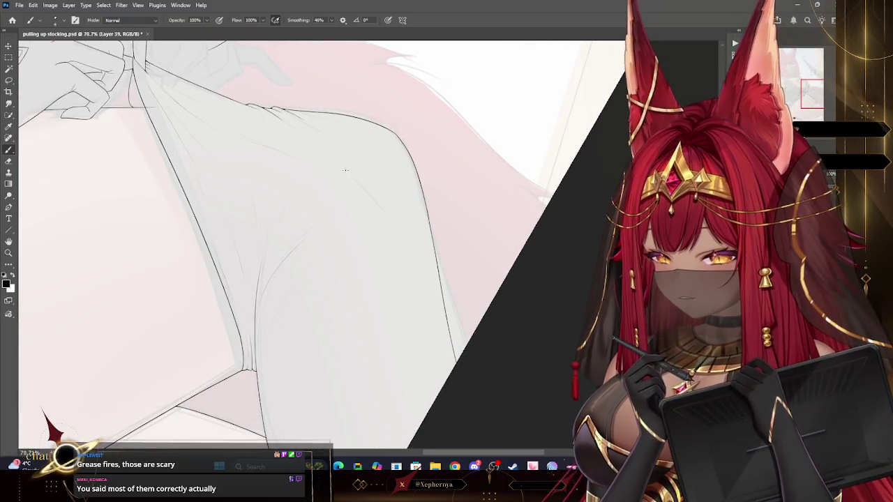
left_click(14, 251)
key("ctrl+minus")
key("ctrl+minus")
key("ctrl+minus")
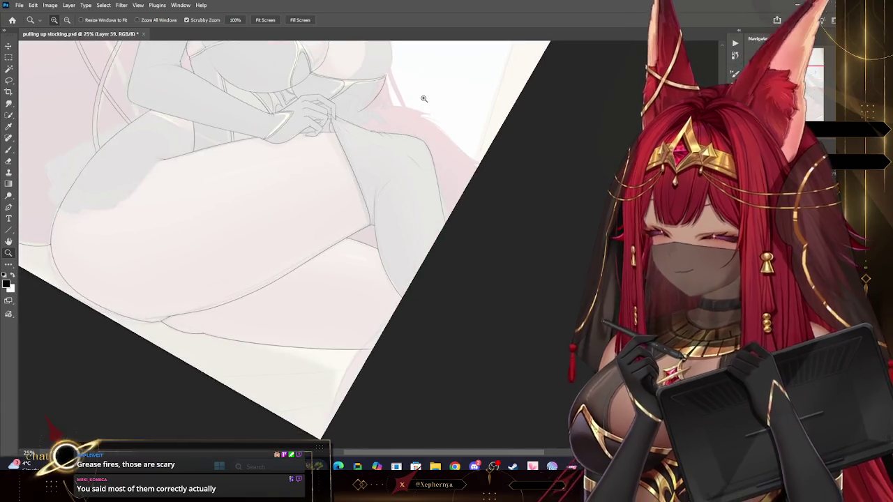
mouse_move(524, 255)
left_mouse_down()
mouse_move(458, 262)
mouse_move(376, 291)
mouse_move(418, 222)
mouse_move(427, 287)
left_mouse_up()
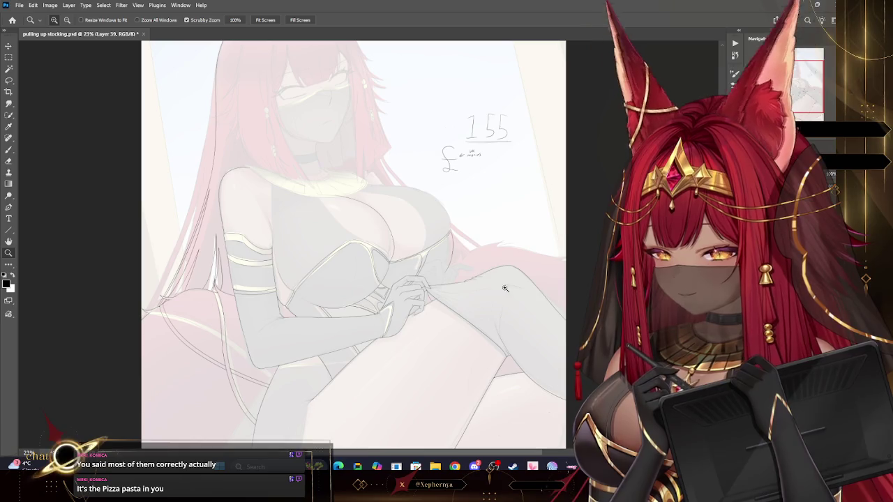
Erase the handwritten '155' and its note from the canvas's upper right
key("e")
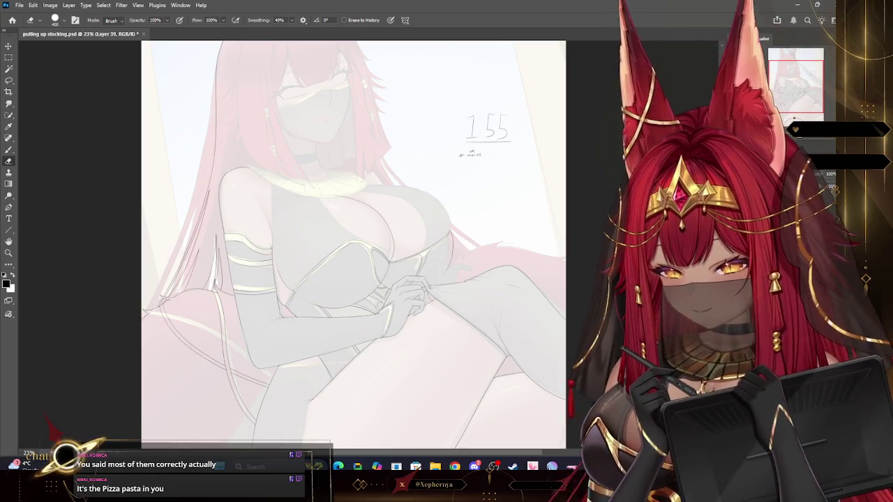
left_click_drag(514, 149, 460, 124)
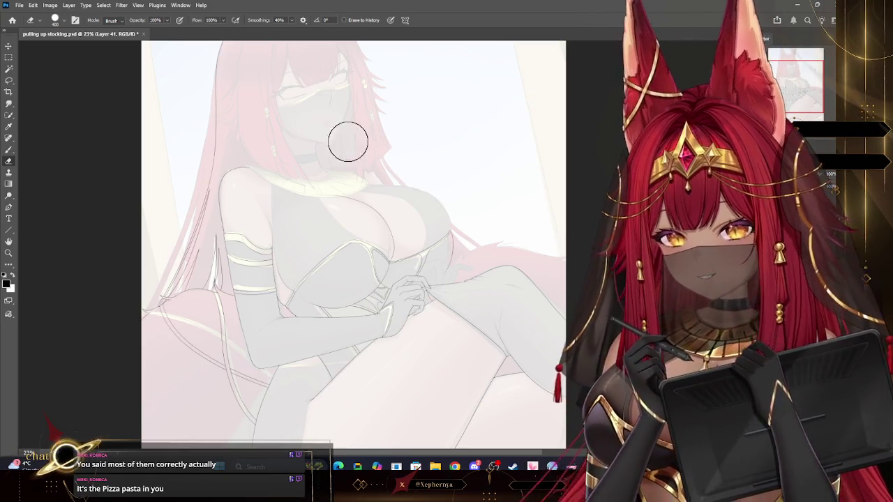
key("z")
left_click(456, 121, "alt")
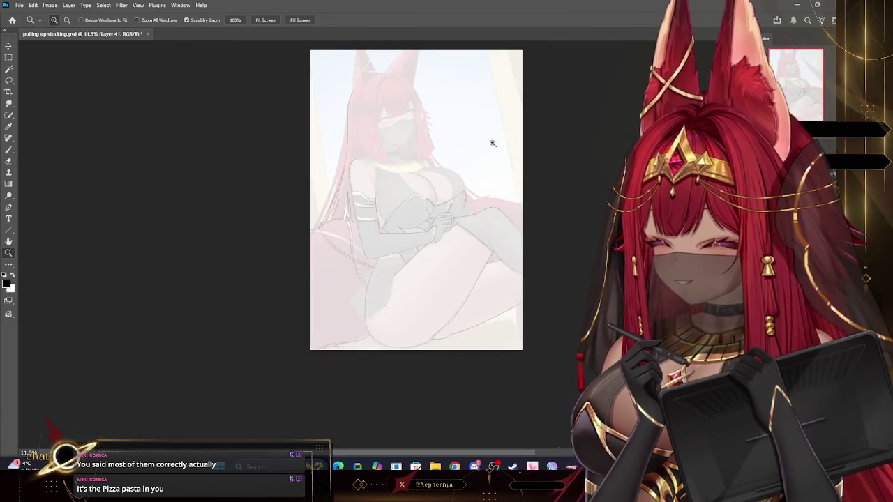
Zoom in on the pinching fingers and the taut stocking lines across the thigh
left_click_drag(492, 140, 503, 139)
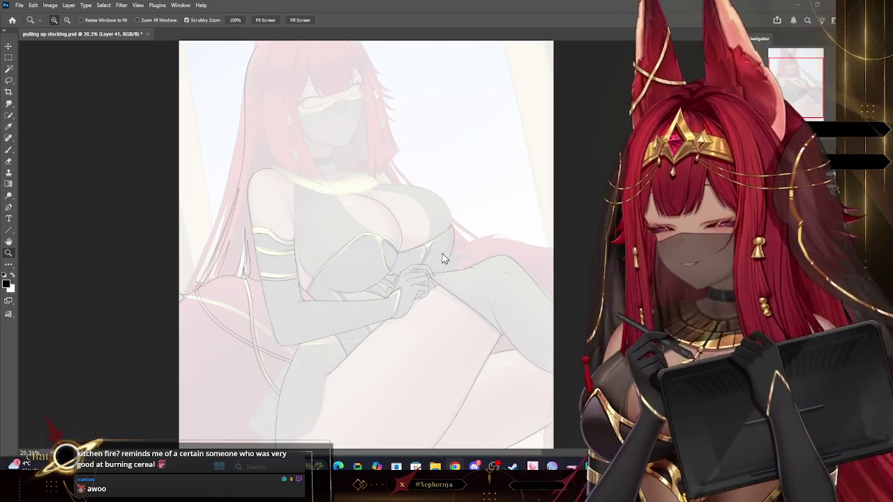
scroll(438, 257, "down", 2)
scroll(466, 281, "up", 2)
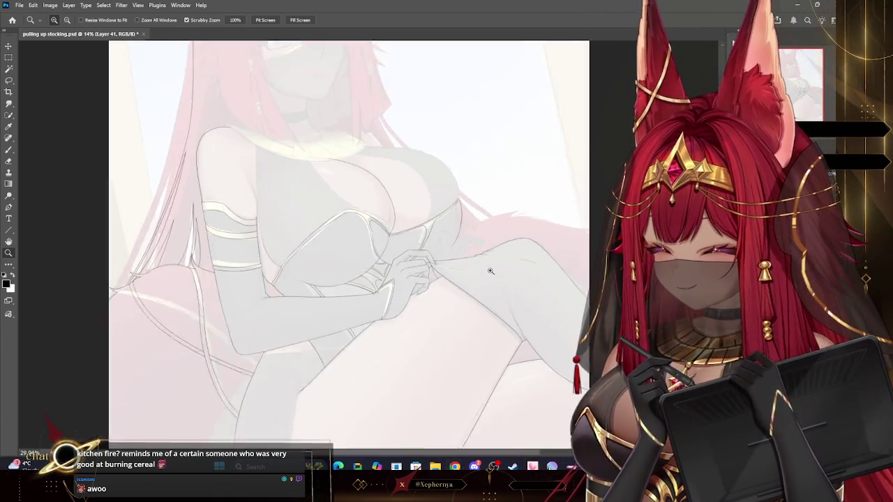
scroll(466, 273, "up", 2)
scroll(455, 263, "down", 2)
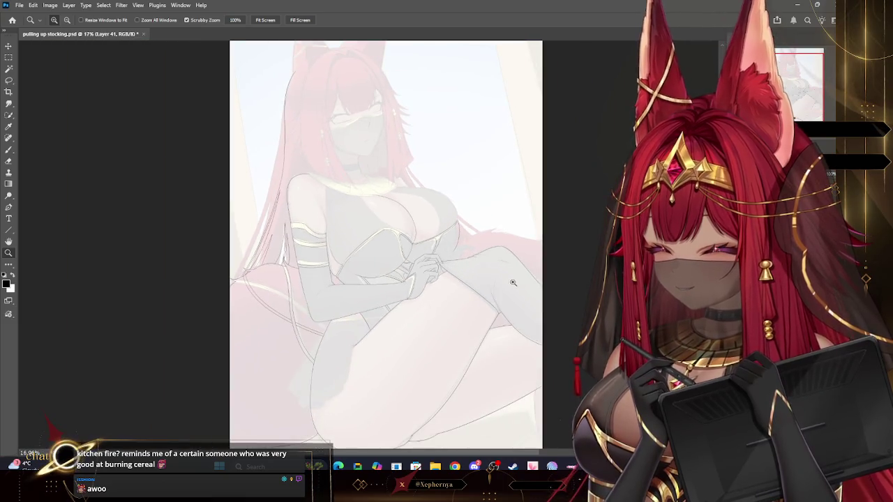
scroll(513, 281, "down", 1)
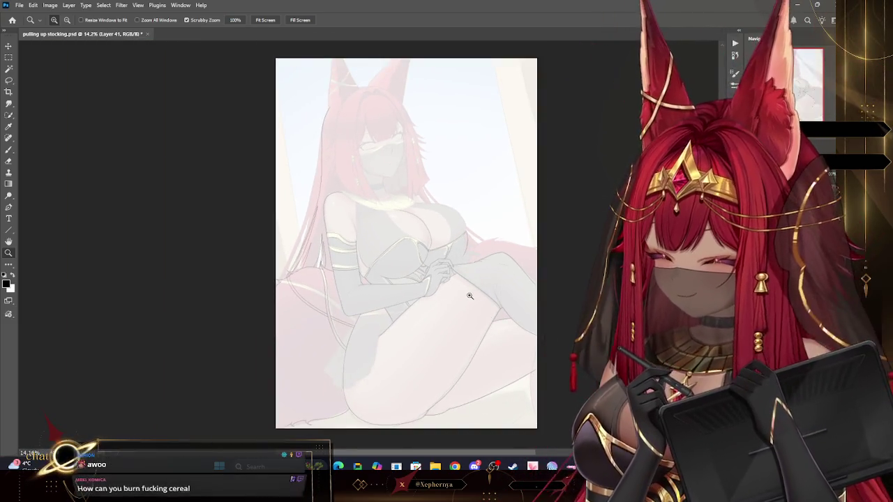
scroll(485, 299, "up", 2)
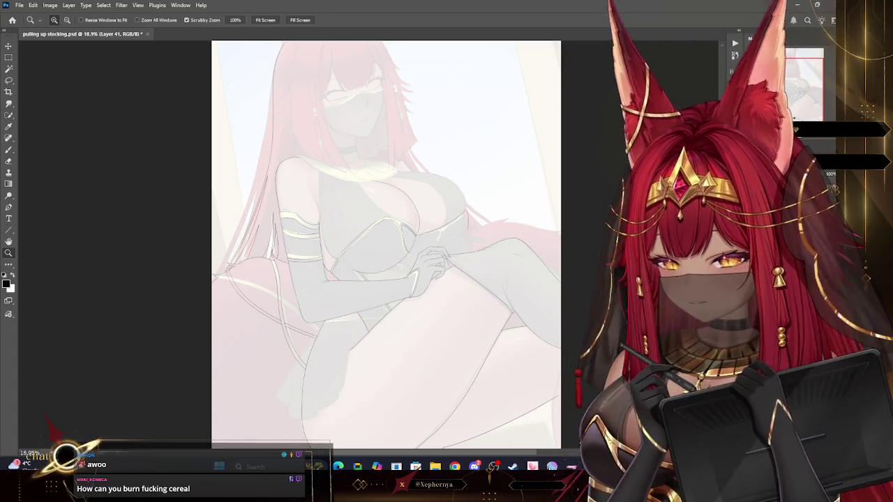
scroll(468, 252, "up", 2)
scroll(482, 249, "up", 1)
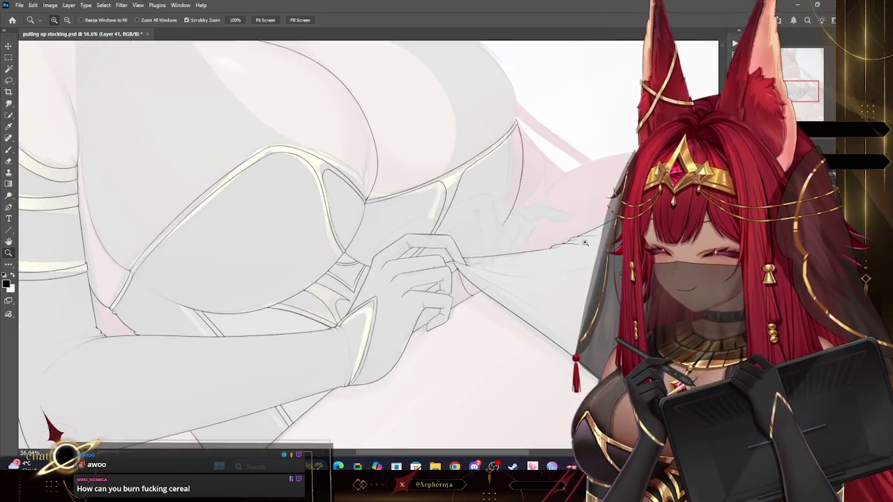
scroll(487, 250, "up", 2)
scroll(556, 304, "down", 1)
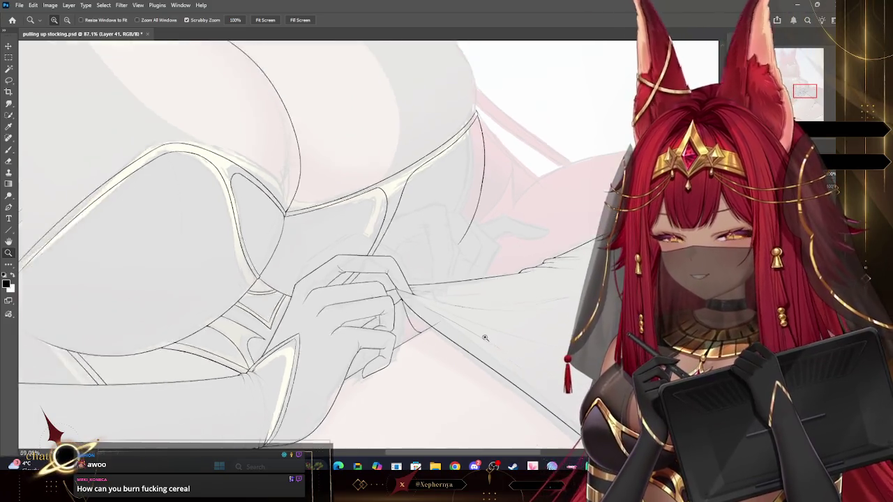
scroll(556, 304, "down", 1)
scroll(517, 334, "up", 2)
scroll(530, 349, "up", 1)
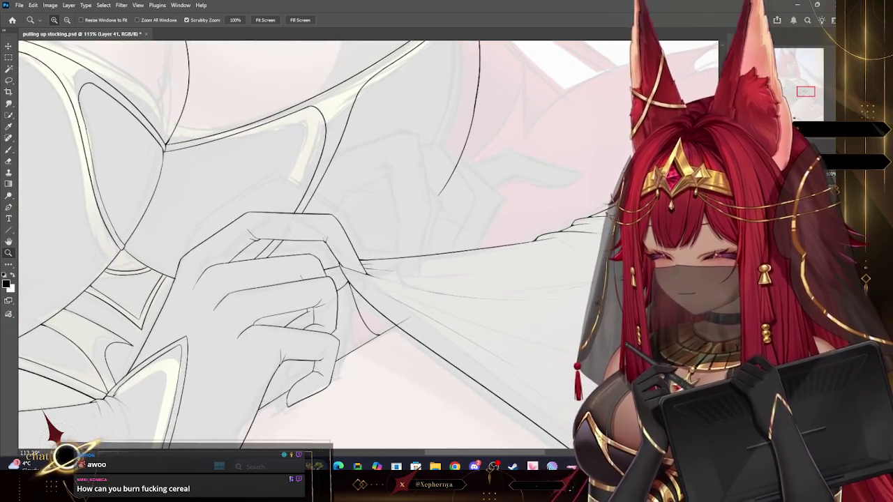
Merge the stocking lineart layer down into the layer below
left_click(68, 5)
left_click(95, 325)
left_click(68, 5)
left_click(90, 322)
left_click(69, 4)
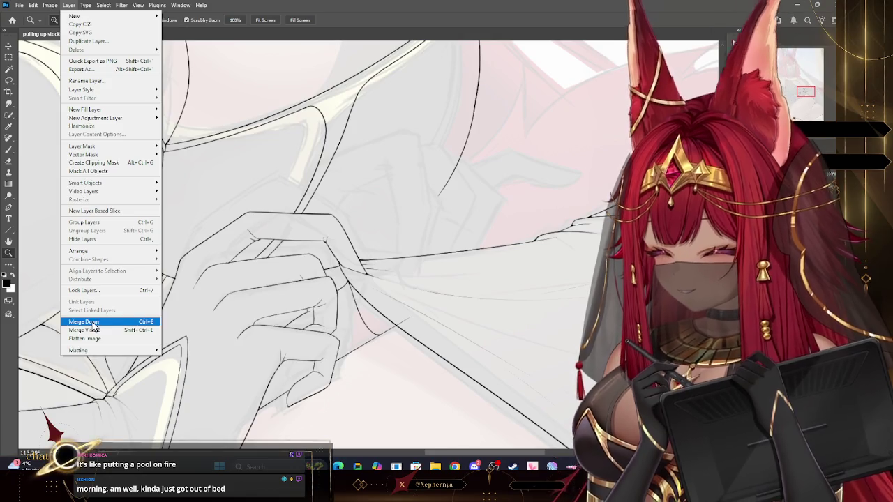
left_click(91, 321)
Erase stray lines near the gripping hand with a much smaller eraser
key("e")
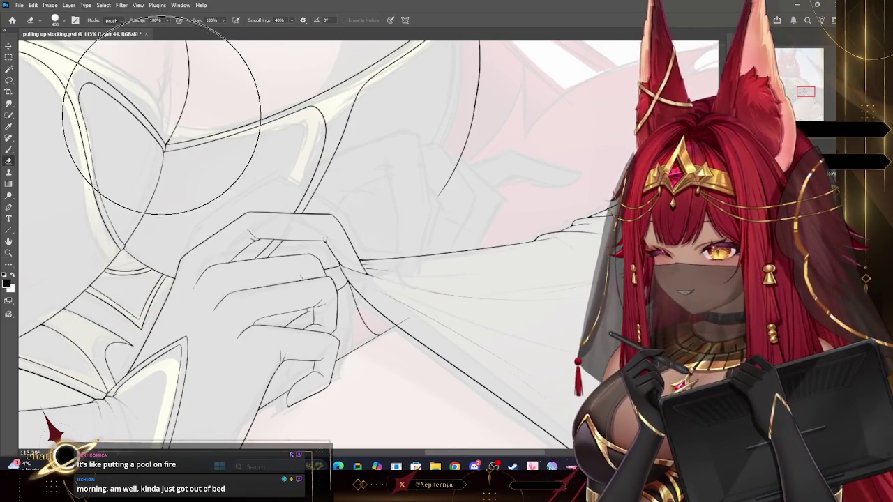
key("bracketleft")
key("bracketleft")
key("bracketleft")
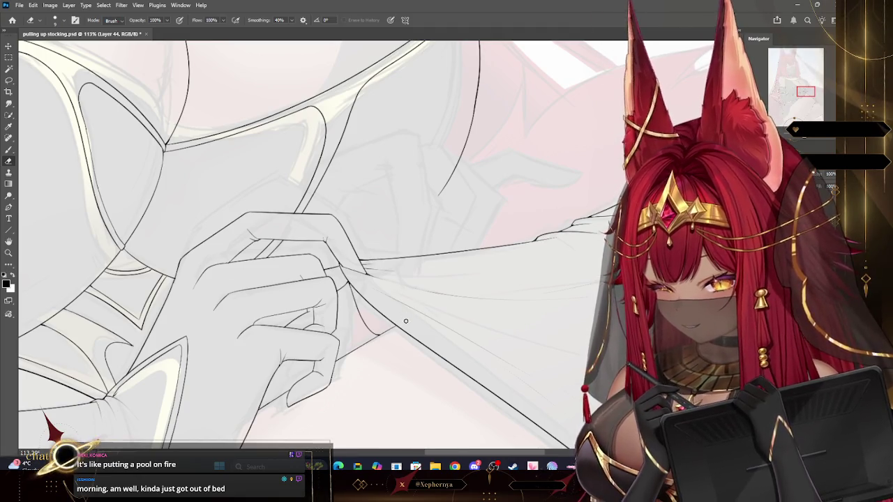
key("z")
left_click_drag(140, 265, 194, 264)
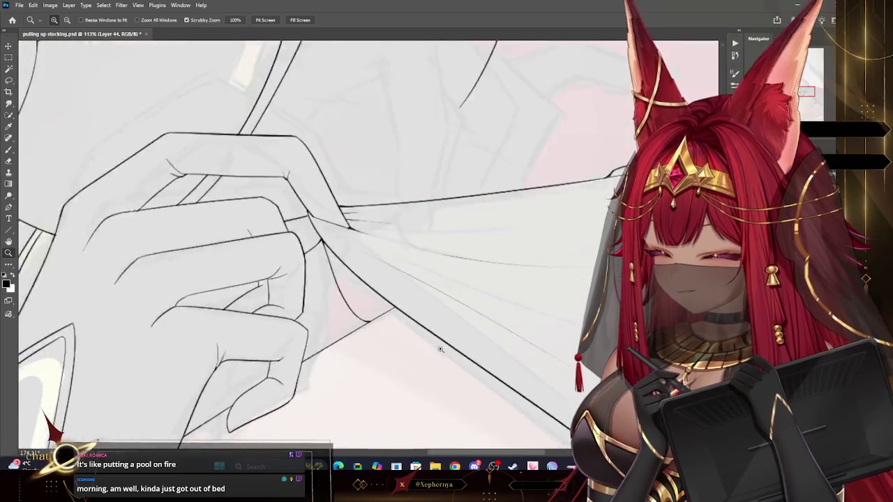
left_click(8, 150)
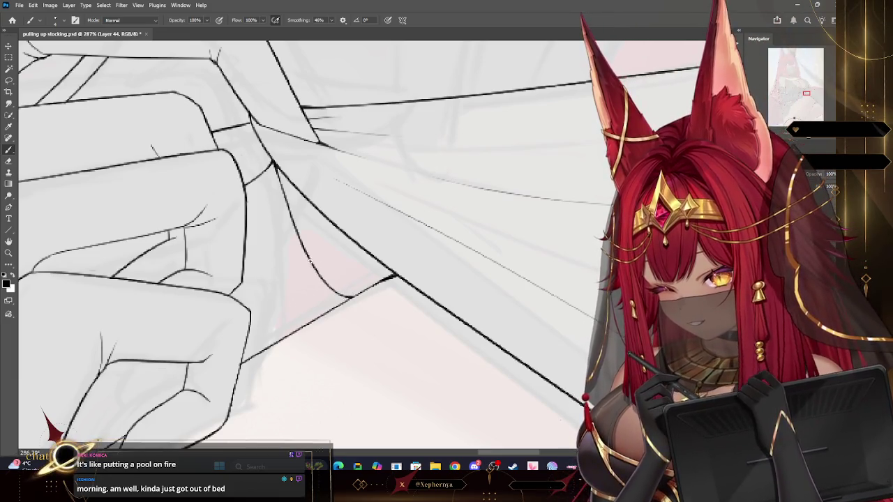
key("e")
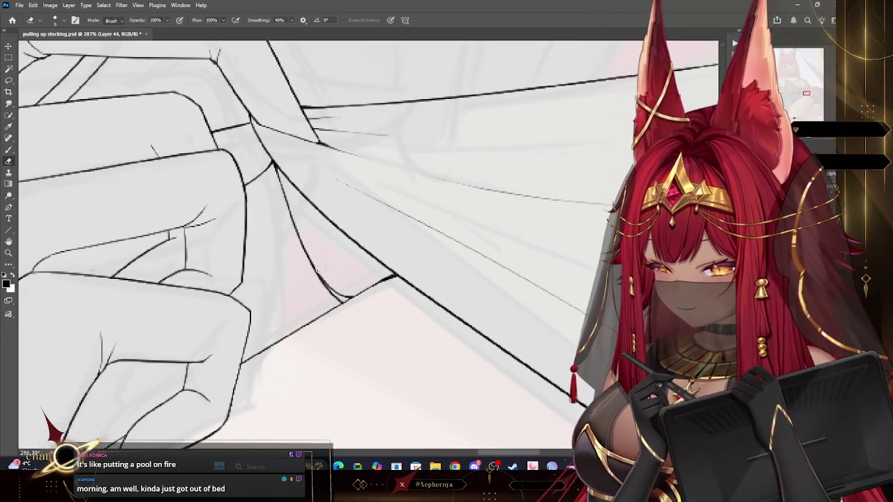
Create a new empty Layer 45 and fit the whole figure on screen
key("ctrl+shift+alt+n")
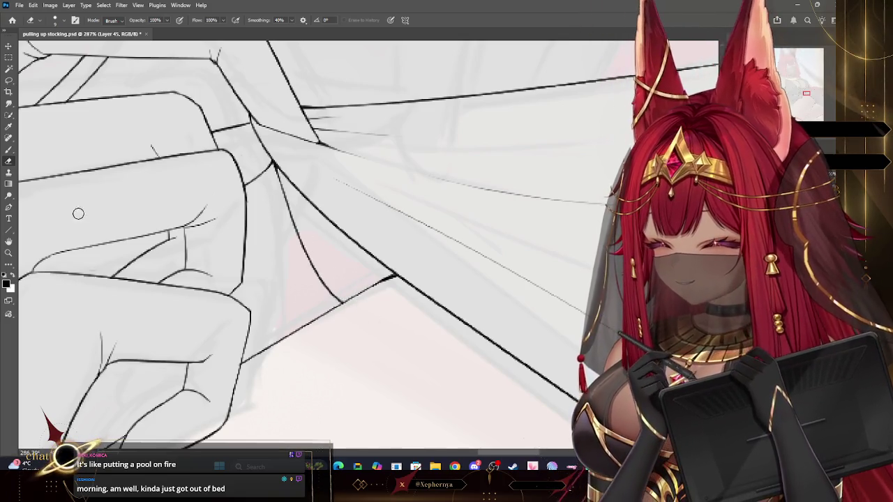
left_click(8, 252)
key("ctrl+0")
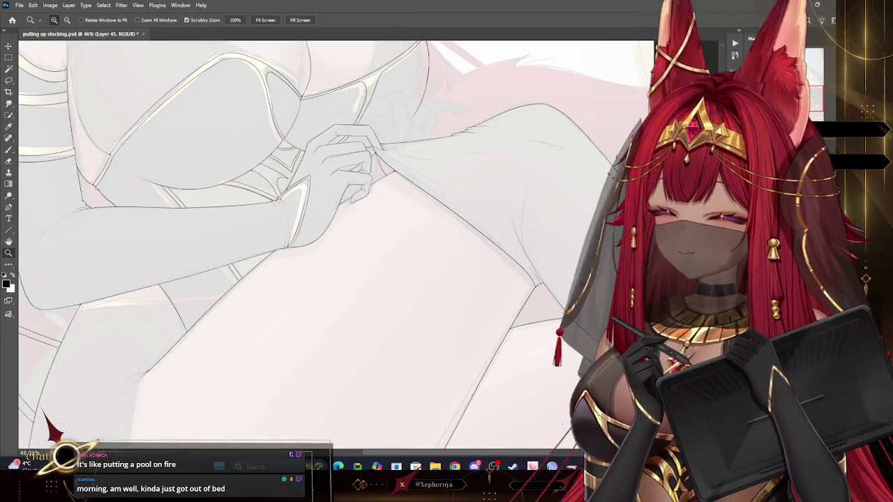
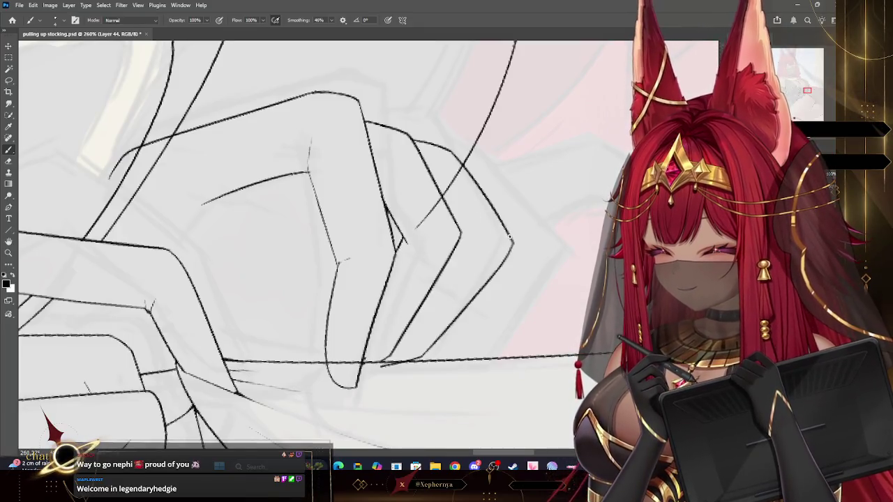
Try a short stroke on the hand, undo it, and toggle between Brush and Eraser
left_click_drag(511, 243, 436, 334)
key("ctrl+z")
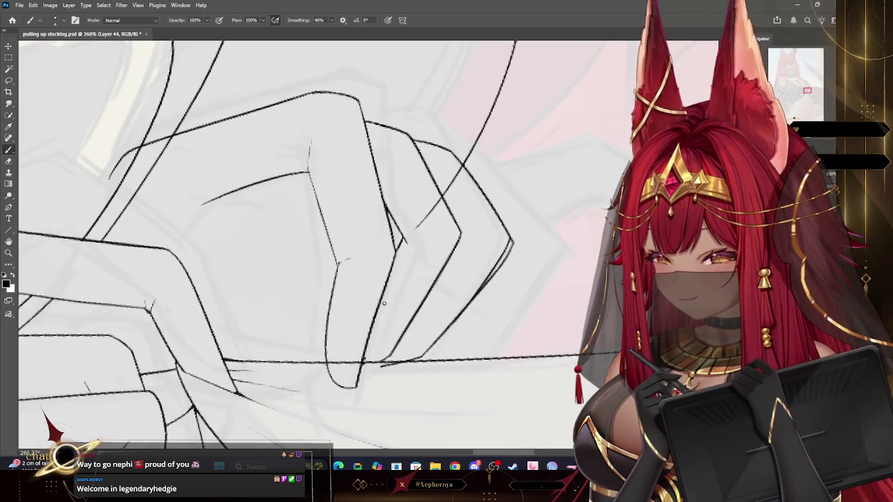
left_click(10, 161)
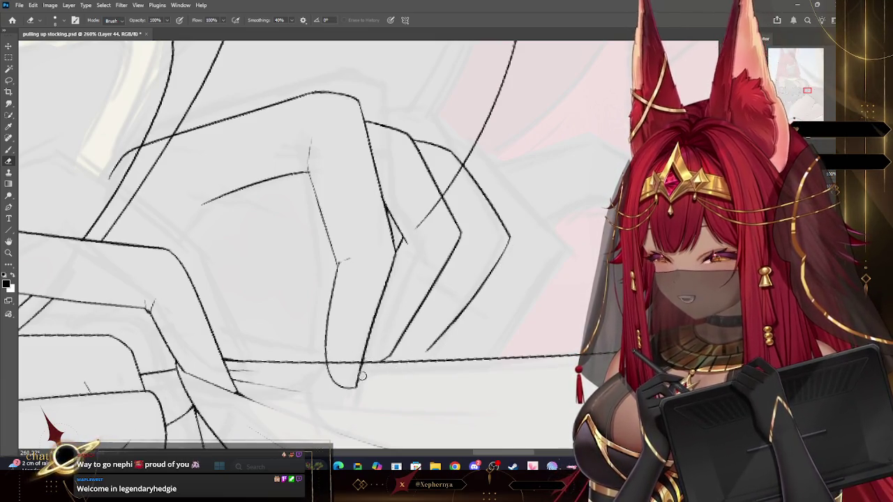
key("b")
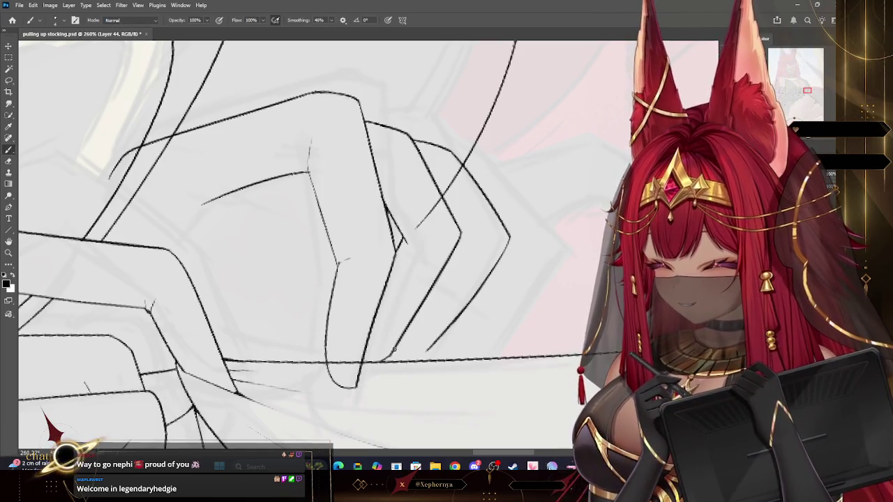
left_click(10, 161)
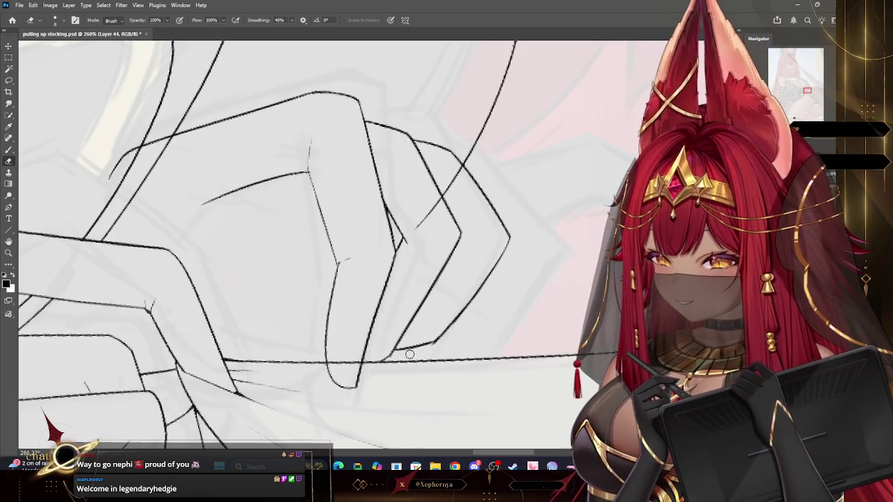
Zoom out to the whole figure, then back in on the hands and stocking
key("z")
left_click(543, 174, "alt")
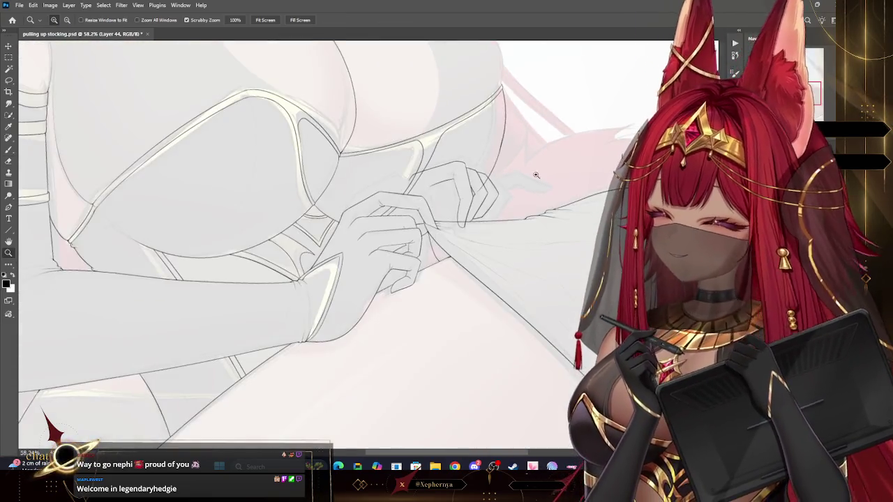
left_click_drag(543, 174, 584, 136)
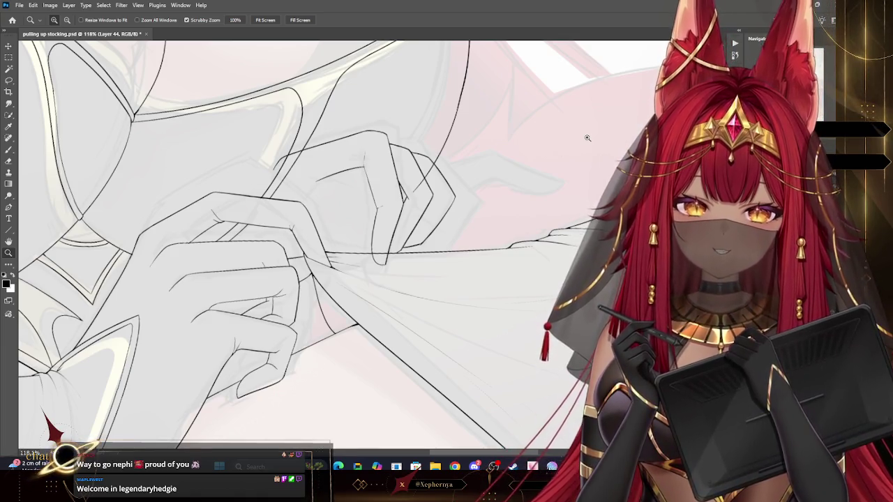
mouse_move(588, 138)
left_mouse_down()
mouse_move(467, 169)
mouse_move(478, 159)
mouse_move(541, 152)
left_mouse_up()
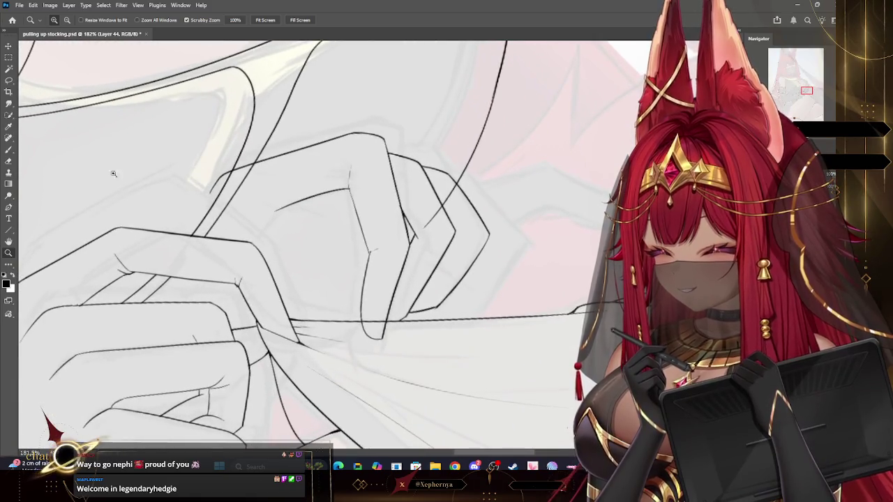
left_click(9, 152)
Draw the curved extended pointing-finger outline and erase its tip into a rounded end
left_click_drag(451, 179, 505, 179)
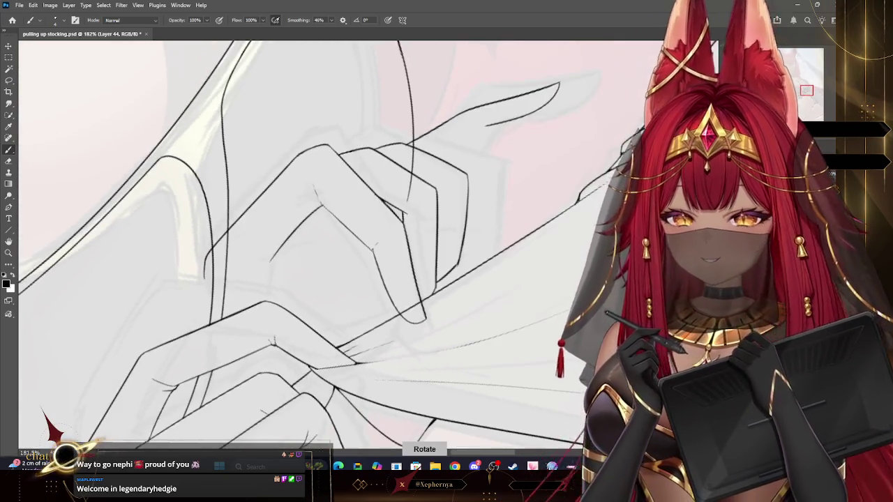
key("ctrl+z")
left_click_drag(556, 90, 444, 159)
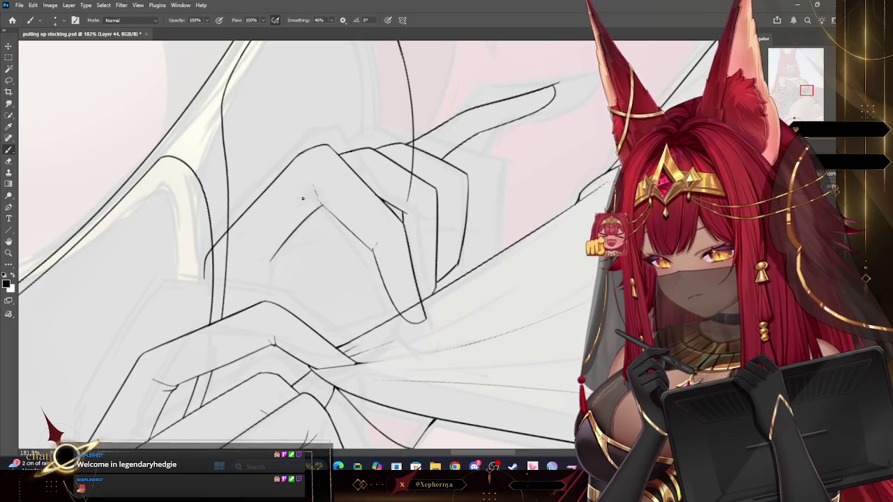
key("e")
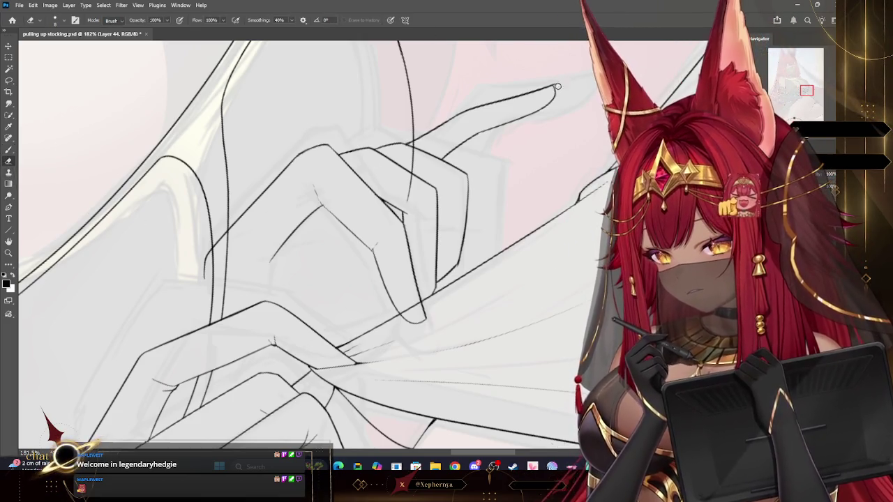
left_click_drag(555, 90, 554, 84)
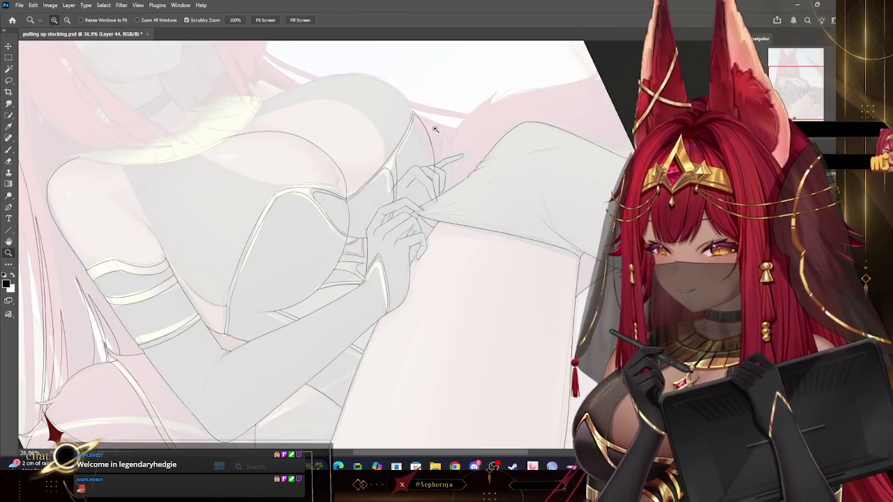
Zoom out and rotate the canvas to check the hand, then begin a Free Transform
mouse_move(521, 116)
left_mouse_down()
mouse_move(434, 128)
mouse_move(410, 204)
left_mouse_up()
key("r")
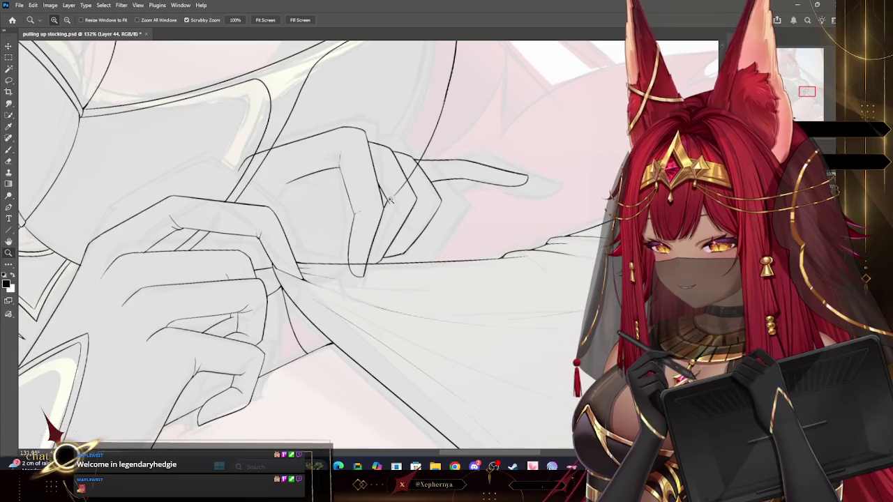
key("ctrl+t")
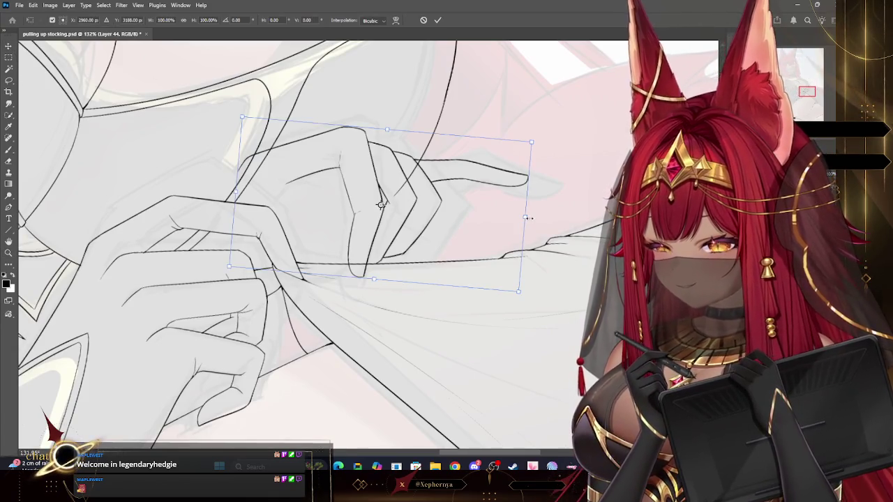
Widen the hand lineart to 101%, then lasso the pointing finger and stretch it right
left_click_drag(524, 217, 530, 219)
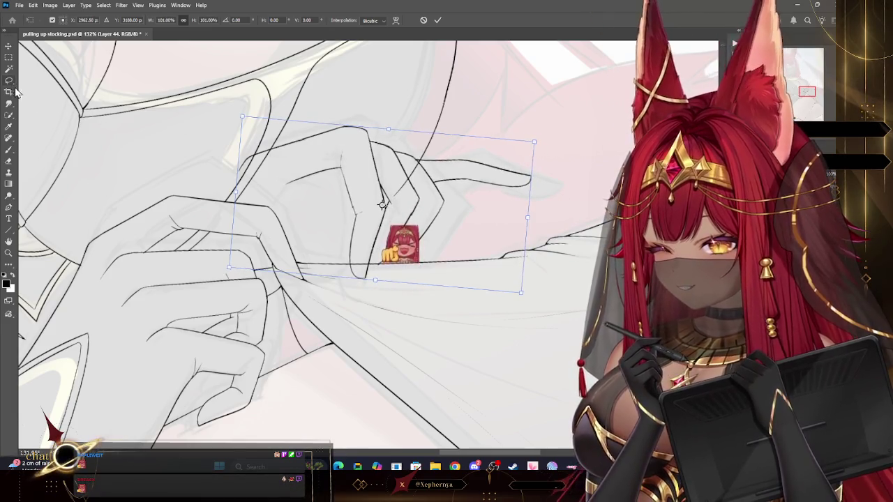
key("Return")
key("l")
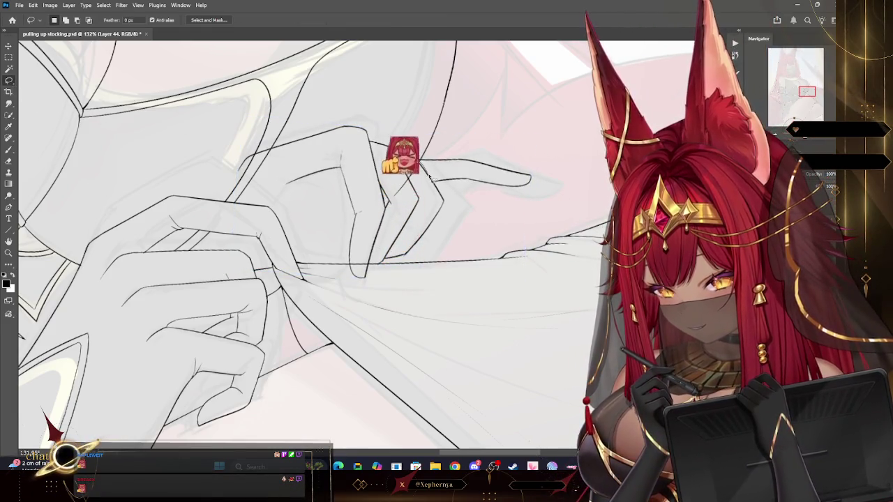
left_click_drag(418, 159, 436, 180)
key("v")
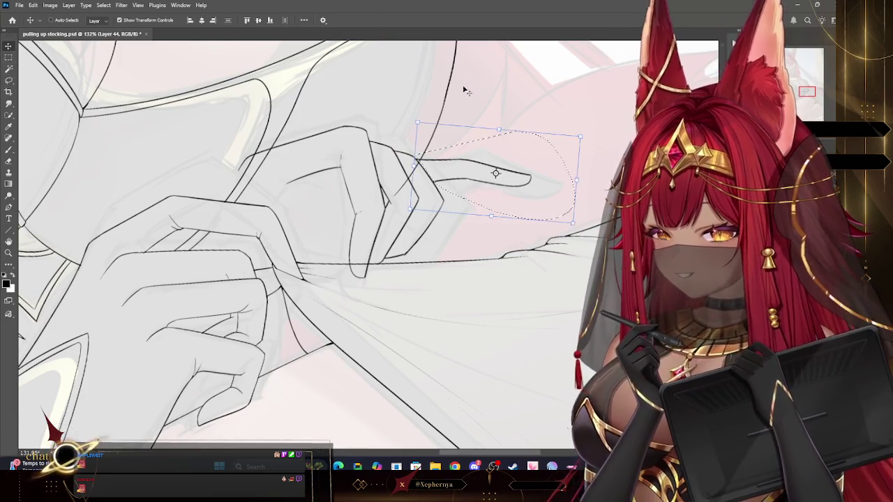
left_click_drag(579, 171, 604, 183)
left_click_drag(511, 175, 526, 182)
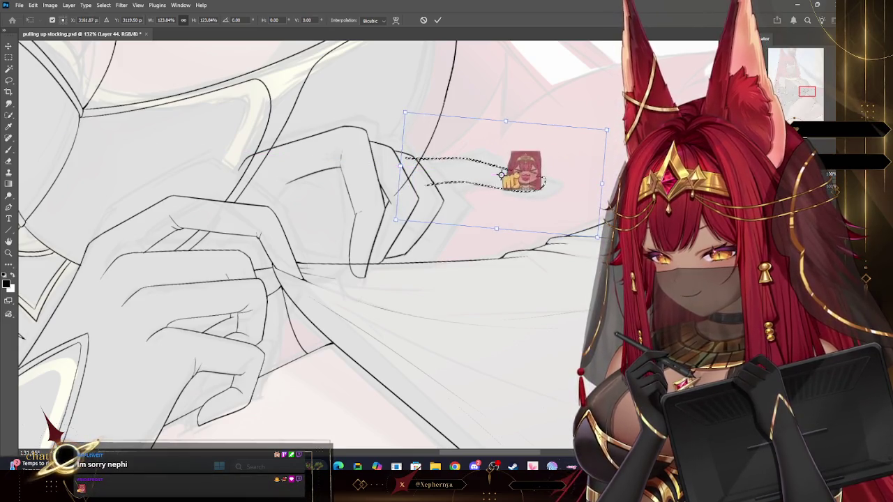
left_click(8, 161)
Clear the finger selection and erase the leftover bit under the finger
left_click(103, 4)
left_click(120, 23)
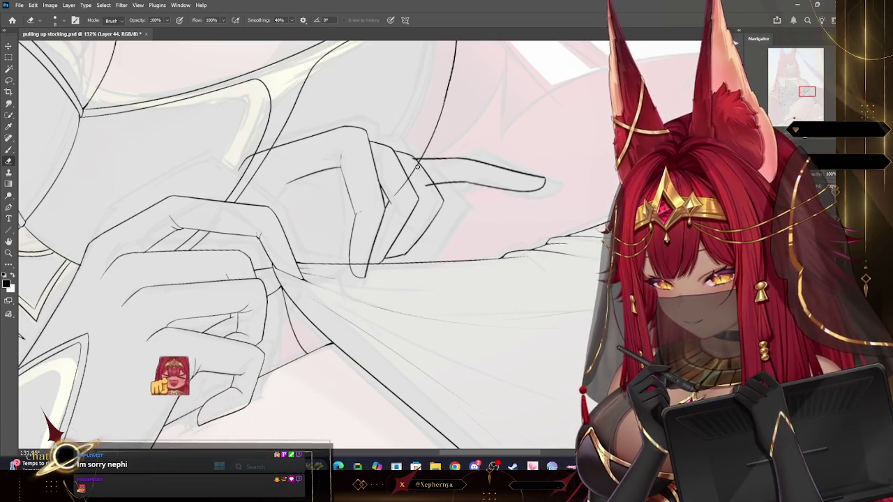
left_click_drag(423, 180, 432, 185)
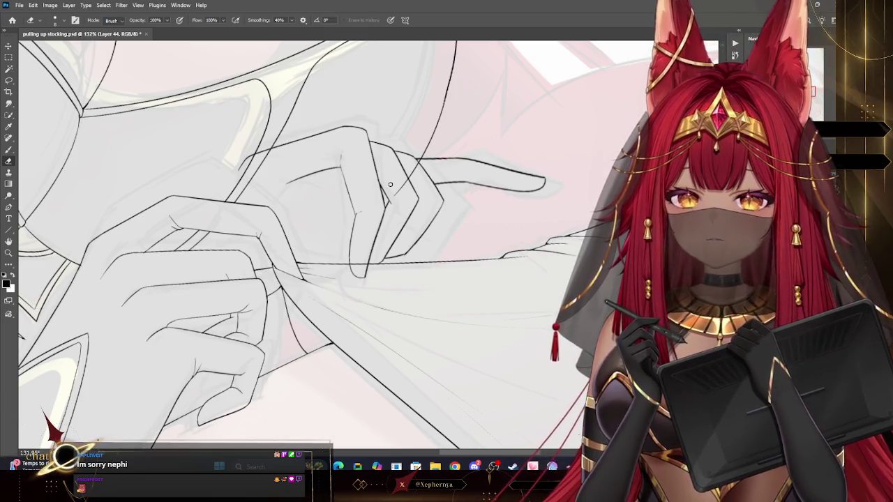
Nudge the hand lineart back near its original spot and zoom out
key("z")
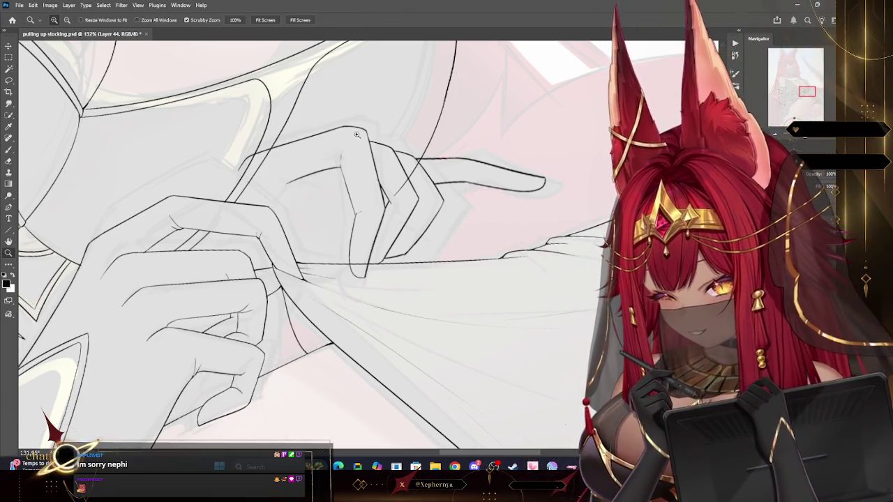
key("v")
mouse_move(413, 180)
left_mouse_down()
mouse_move(403, 202)
mouse_move(392, 185)
mouse_move(399, 189)
left_mouse_up()
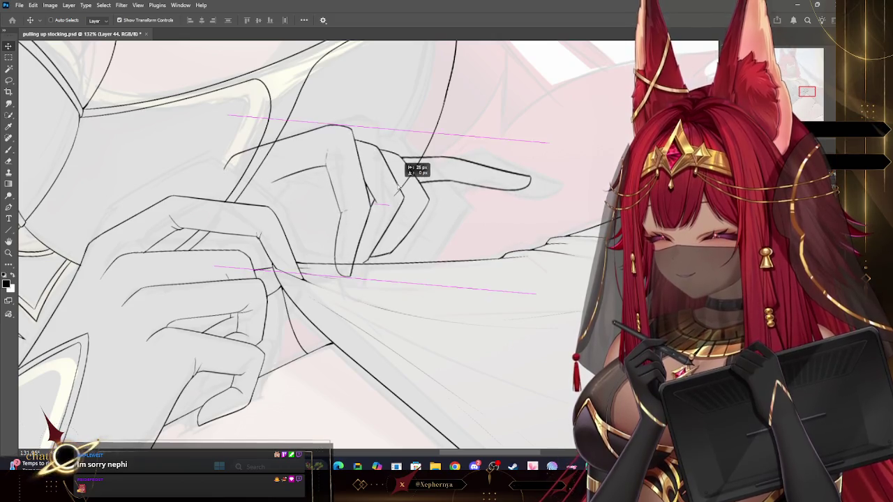
left_click_drag(399, 187, 399, 188)
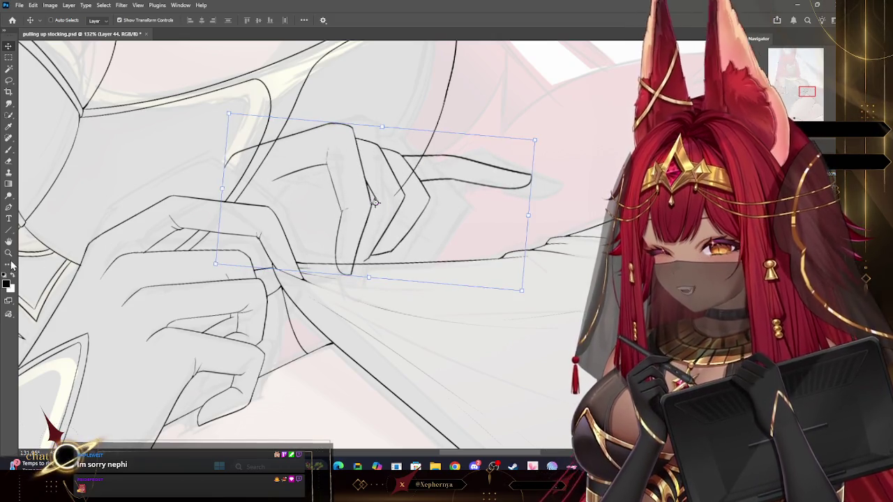
left_click(8, 252)
scroll(467, 151, "down", 8)
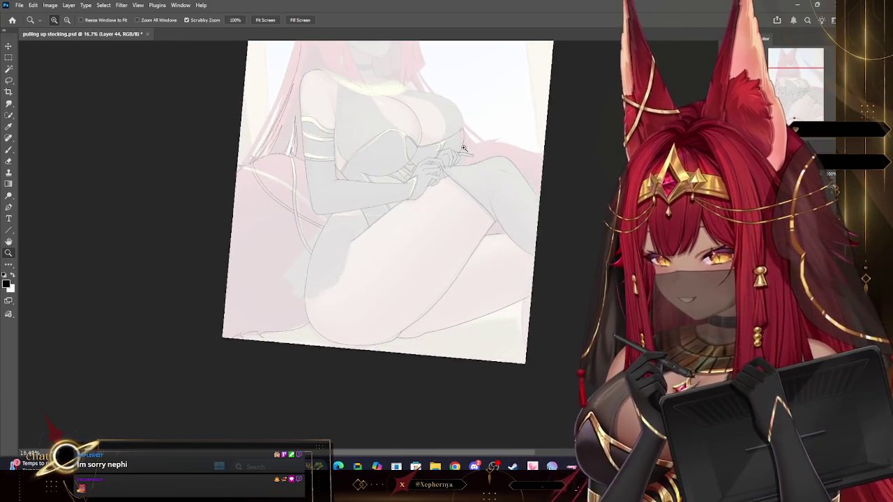
Ink a new line down the hand and close off the fingertip outline
scroll(467, 151, "up", 8)
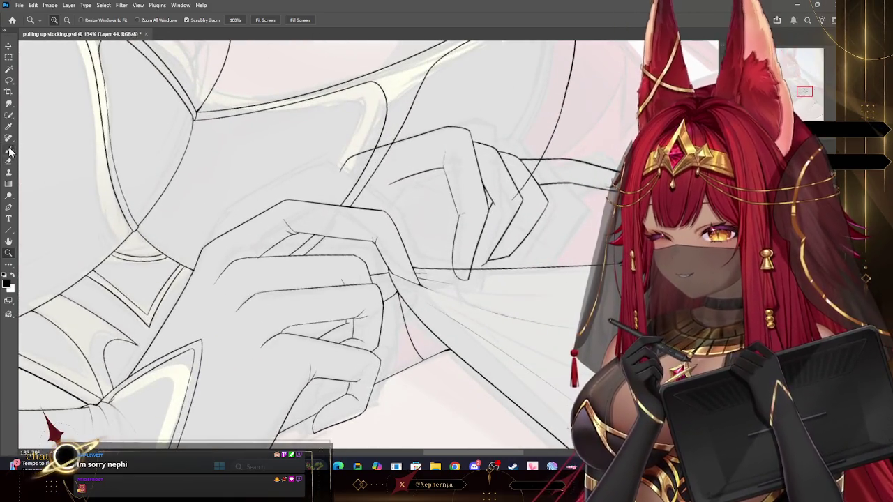
left_click(9, 150)
left_click_drag(342, 166, 302, 265)
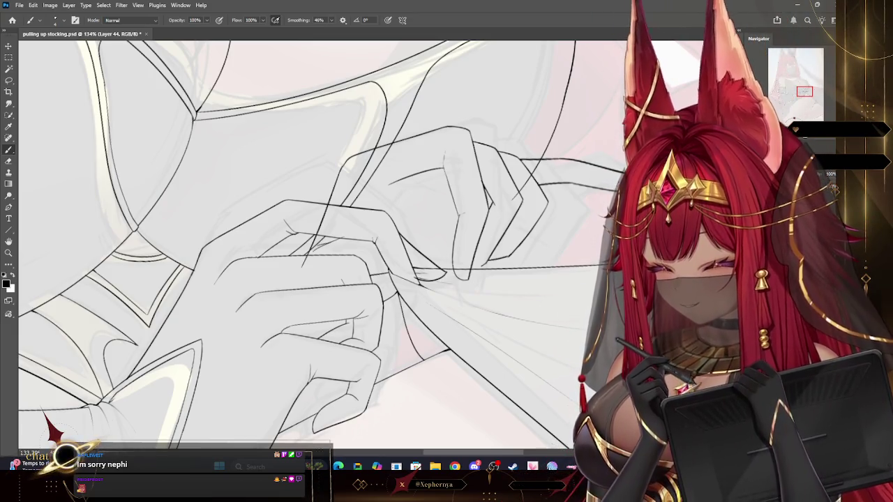
left_click_drag(404, 210, 379, 183)
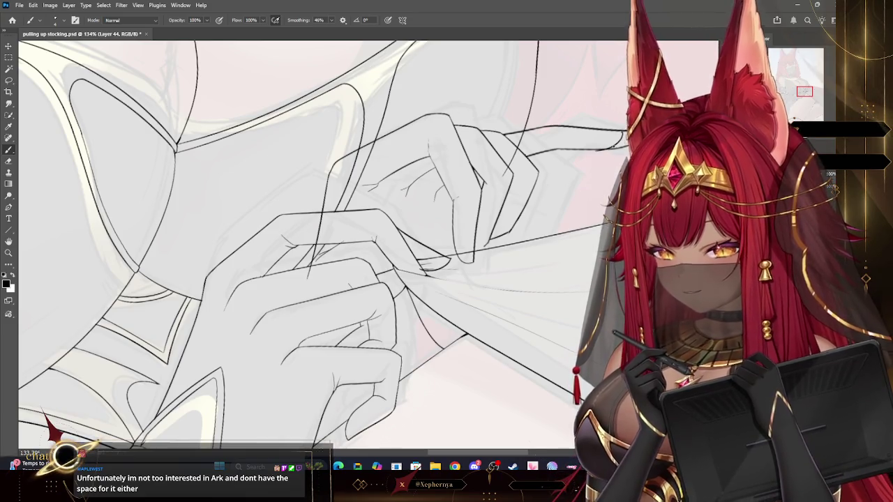
left_click_drag(624, 131, 597, 149)
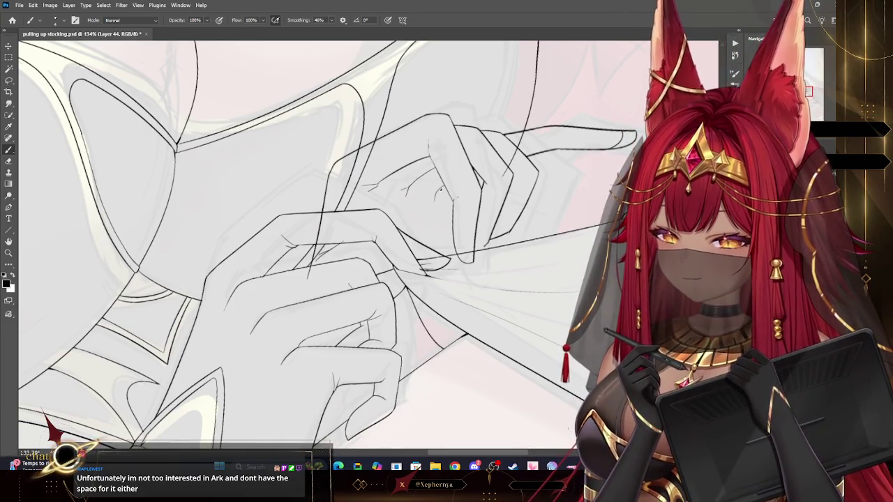
Alternate Eraser and Brush on the hand lines, rotating the canvas to comfortable angles
key("e")
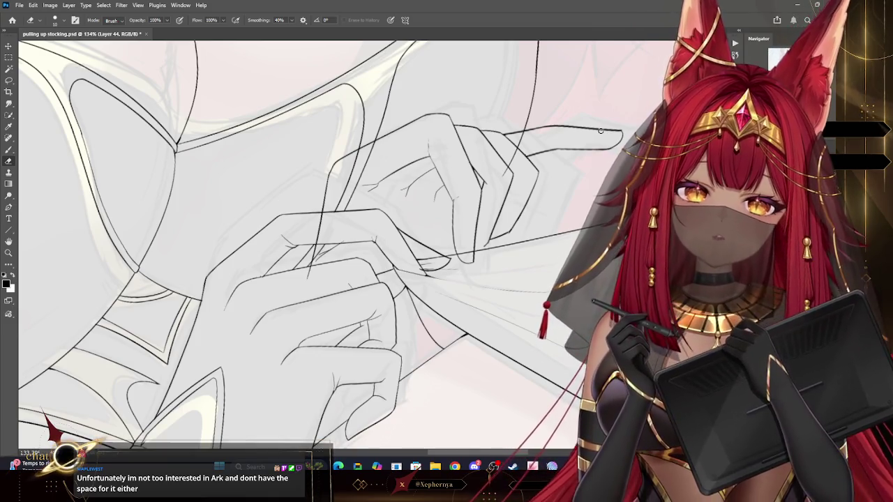
key("r")
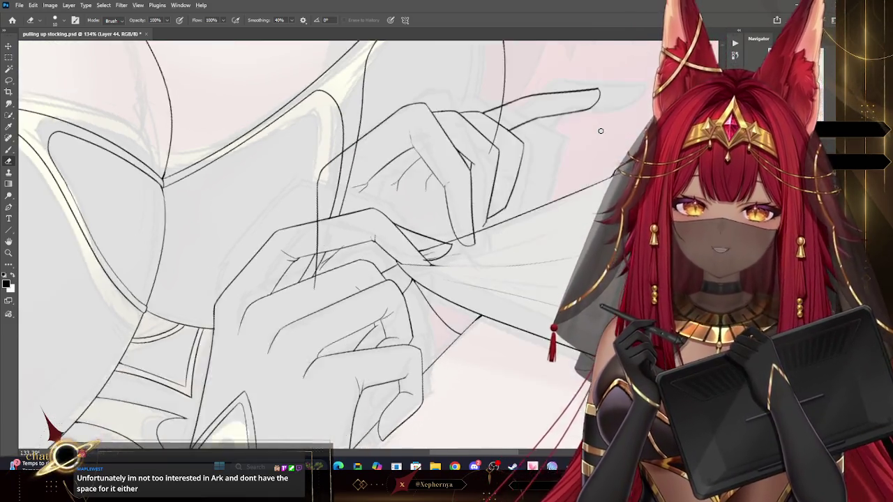
left_click_drag(601, 131, 569, 87)
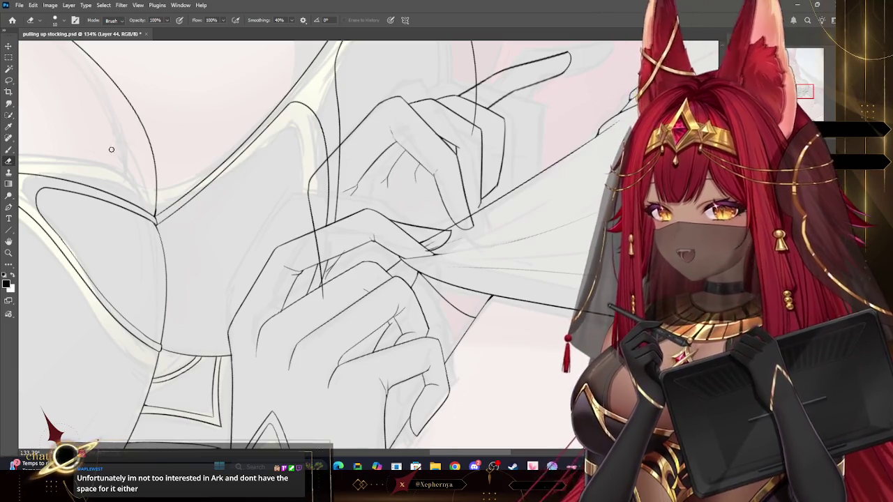
key("b")
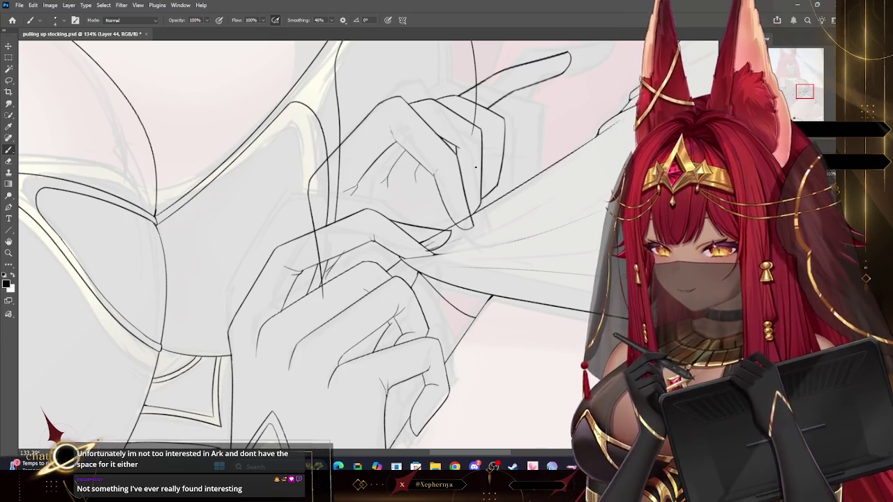
key("e")
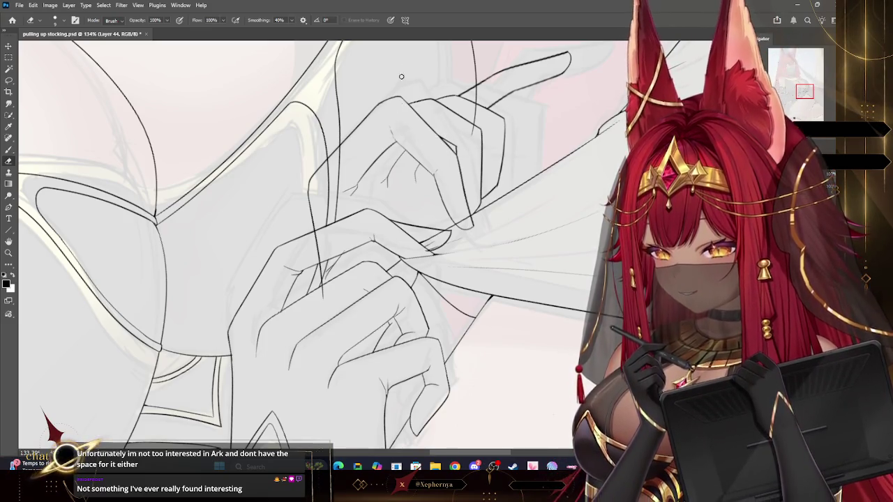
key("b")
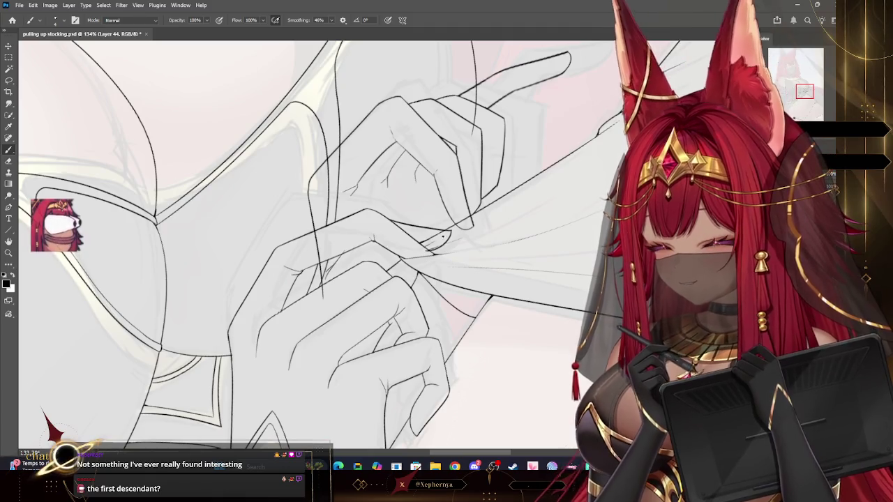
key("r")
left_click_drag(314, 279, 363, 210)
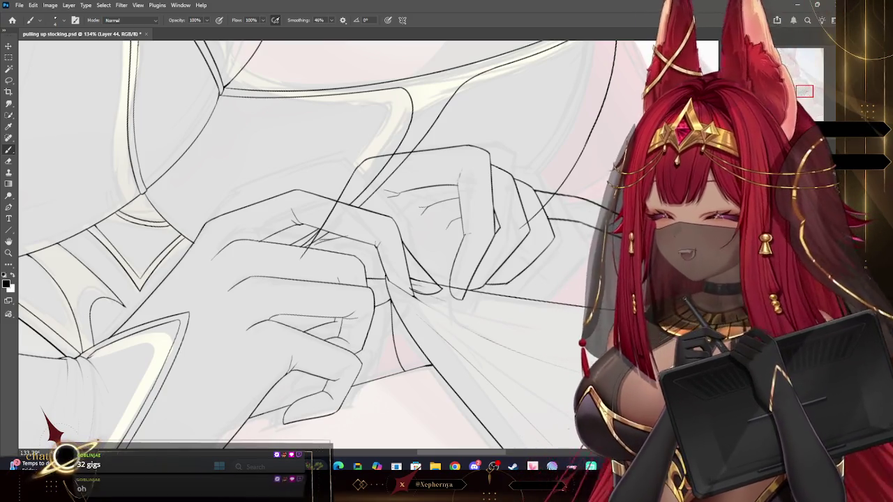
Zoom in on the hands and erase overlapping lines, rotating the canvas between strokes
left_click(8, 252)
left_click(498, 195, "alt")
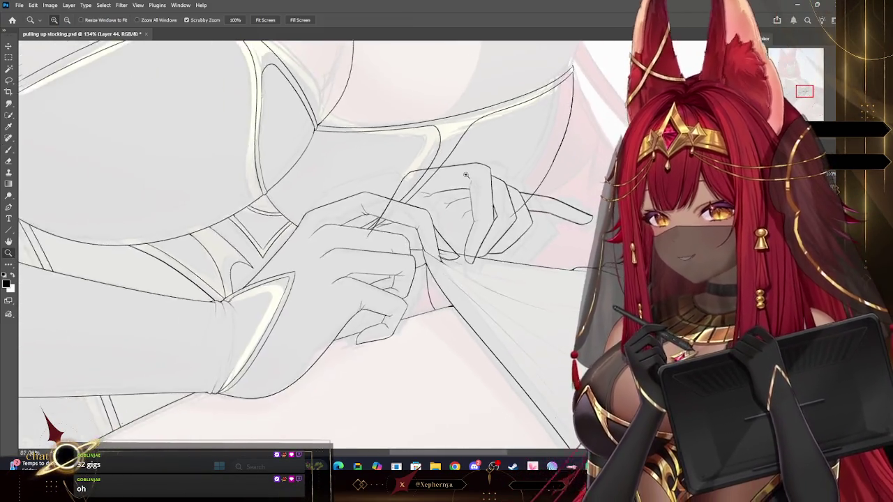
left_click(565, 169)
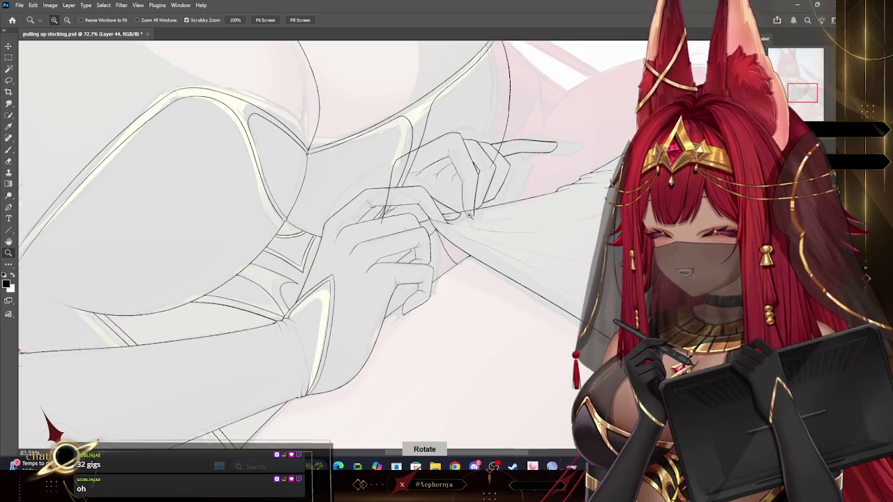
left_click(509, 204)
left_click(522, 208)
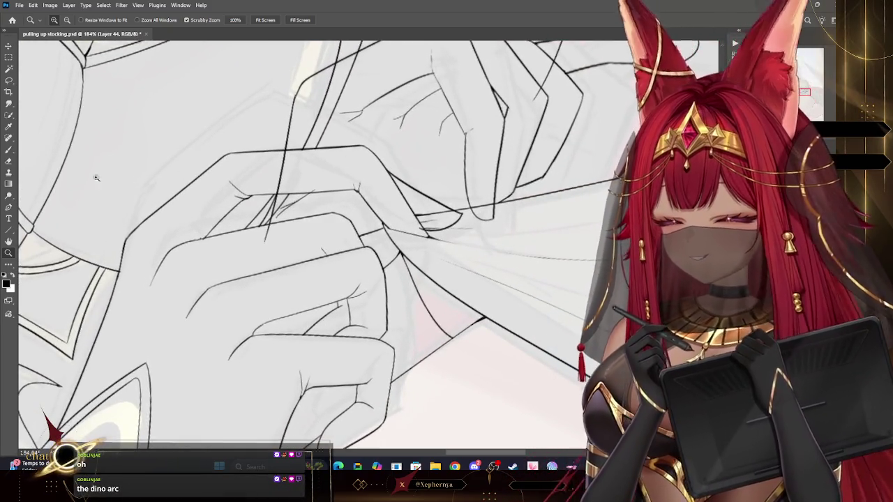
key("b")
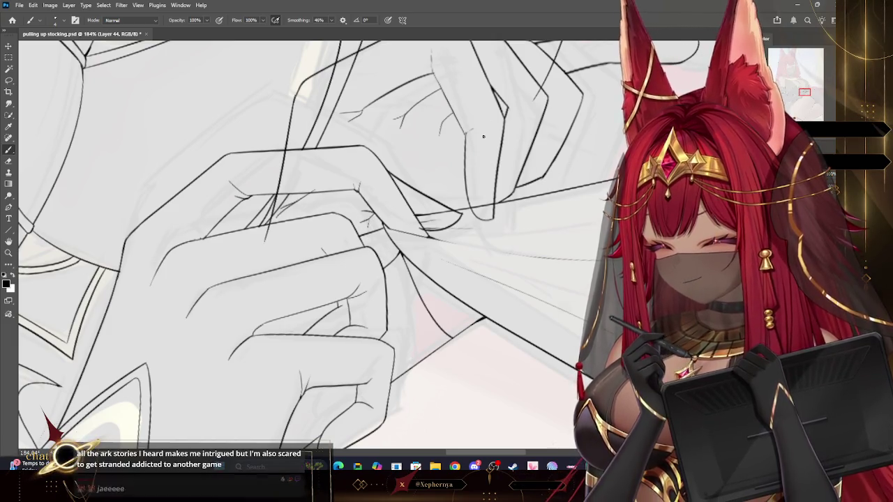
left_click(10, 163)
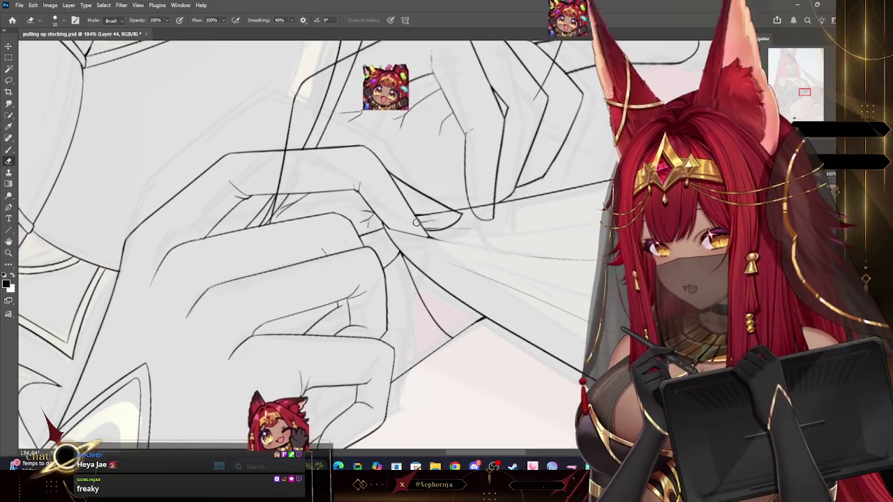
mouse_move(425, 236)
left_mouse_down()
mouse_move(555, 91)
mouse_move(516, 125)
mouse_move(285, 138)
left_mouse_up()
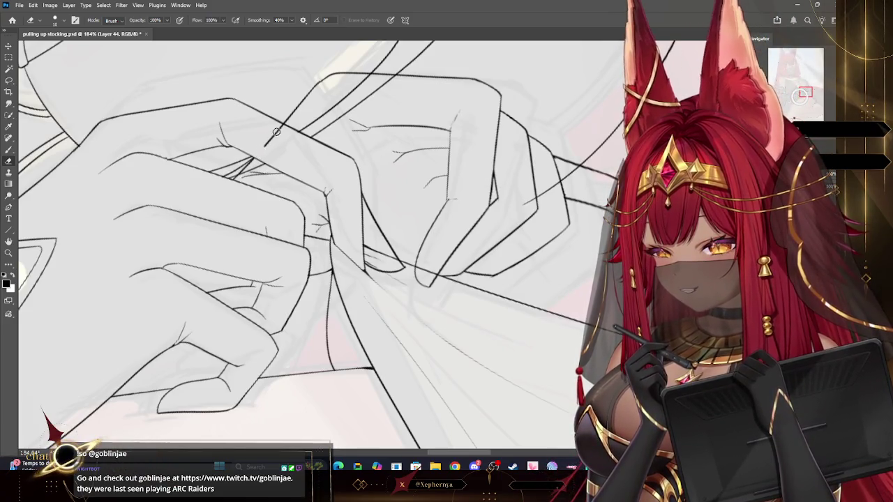
left_click_drag(283, 125, 612, 110)
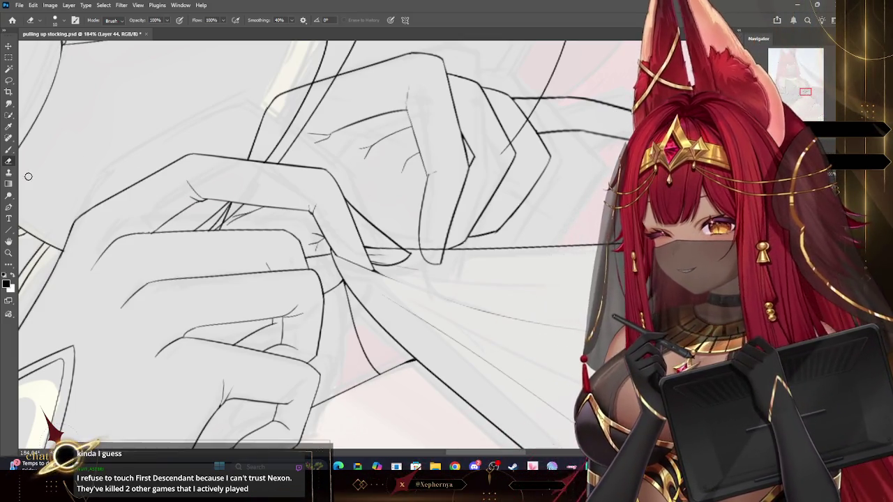
left_click(8, 252)
Return to the Brush and undo the last three strokes
scroll(532, 142, "down", 3)
scroll(533, 143, "down", 3)
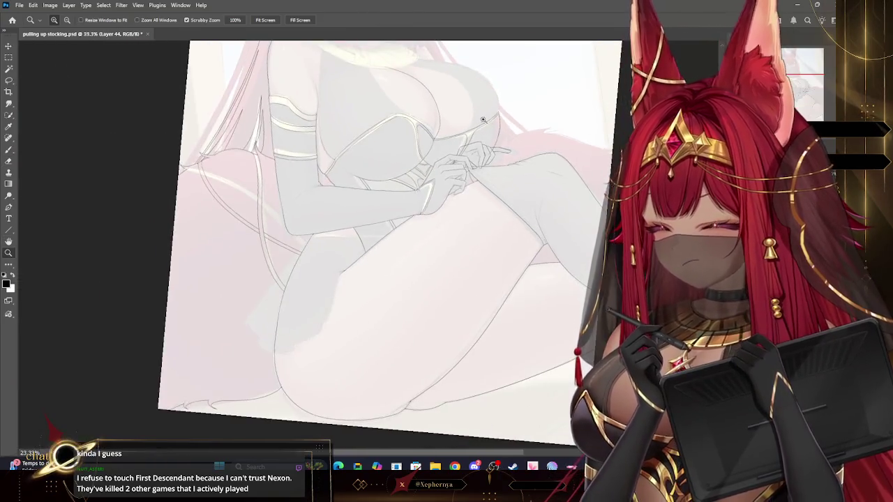
scroll(533, 142, "down", 3)
scroll(532, 142, "up", 3)
scroll(249, 168, "up", 3)
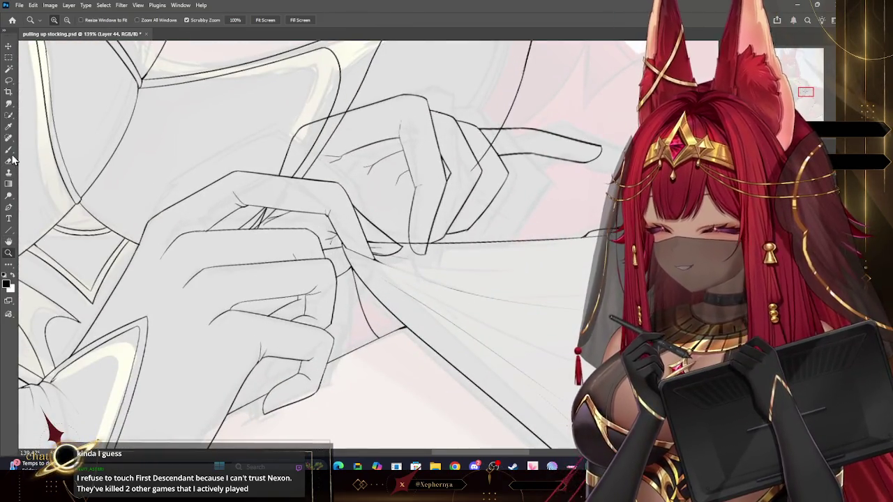
left_click(9, 150)
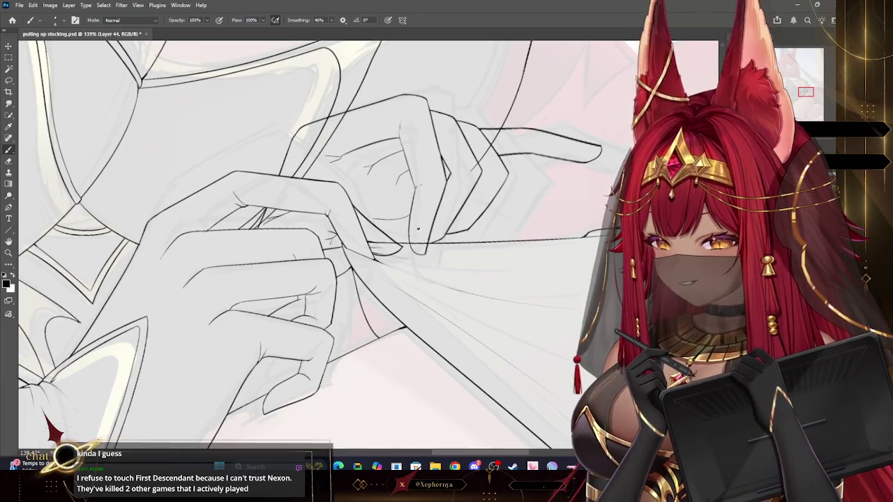
key("ctrl+z")
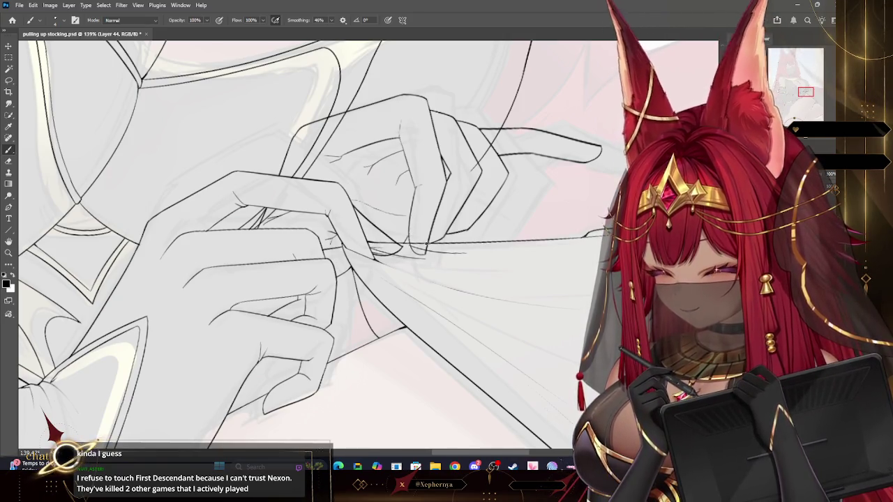
key("ctrl+z")
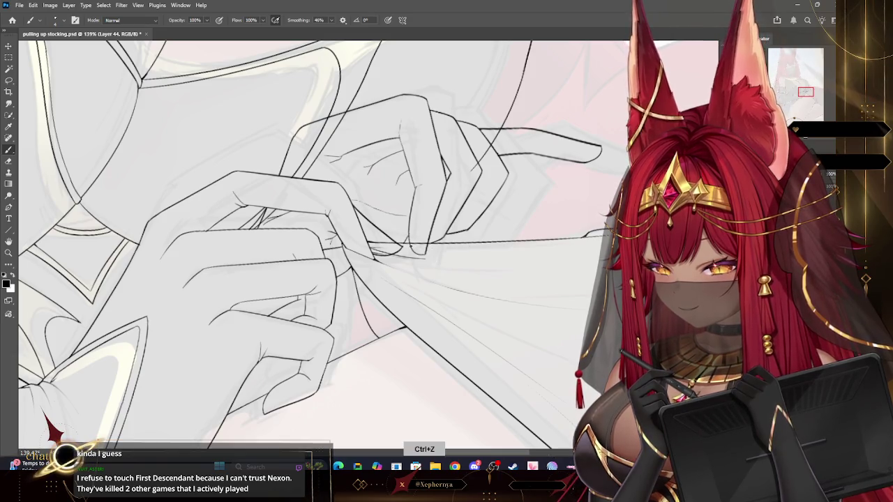
key("ctrl+z")
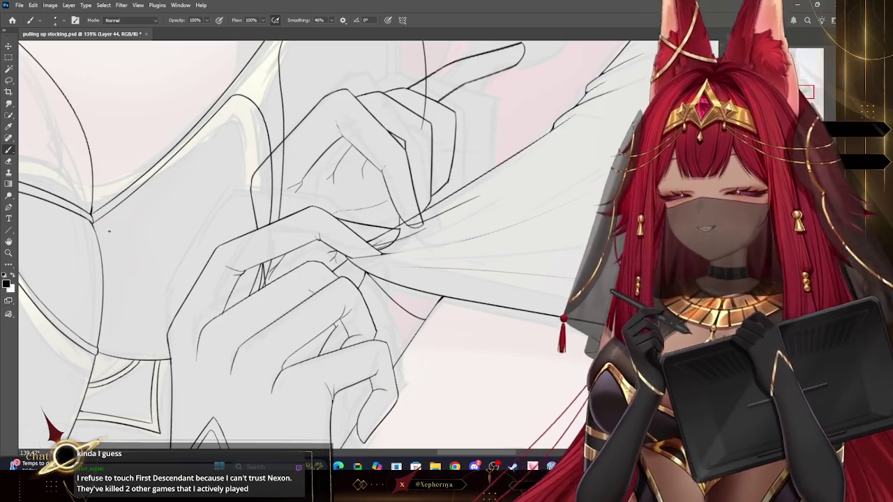
Zoom in on the fingers and tidy the fingertip junction, resizing the eraser as needed
key("z")
left_click_drag(466, 184, 489, 183)
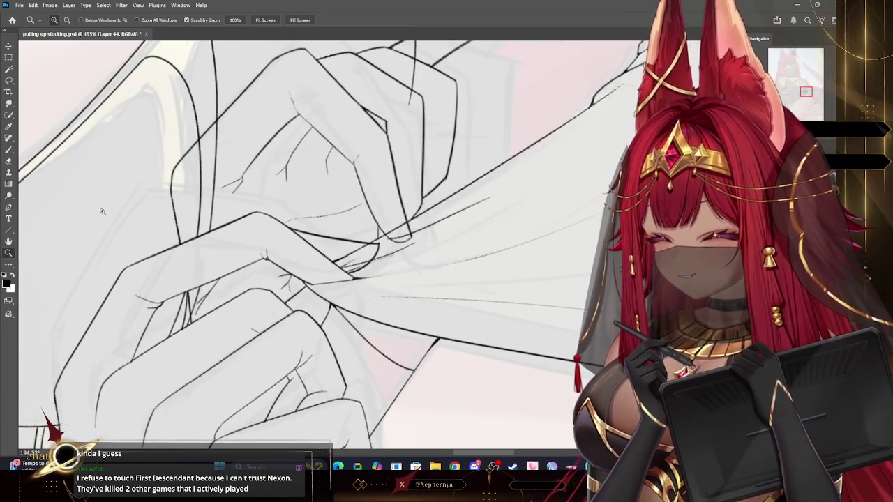
key("e")
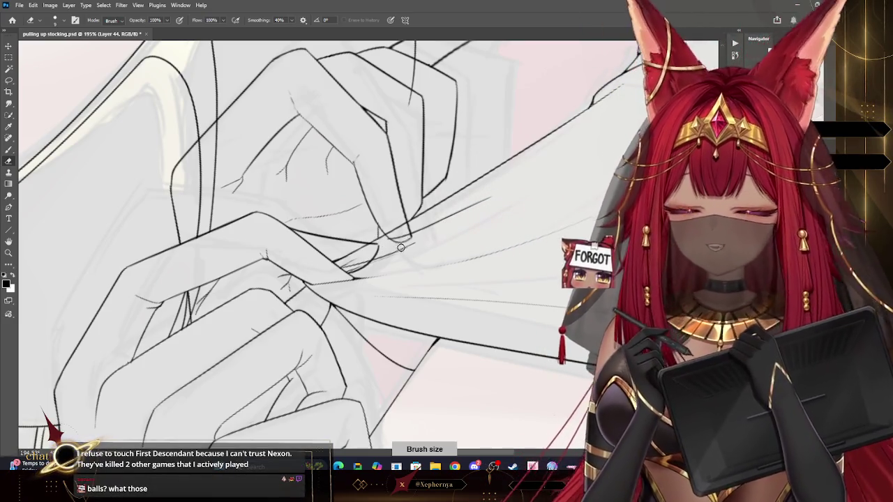
key("bracketright")
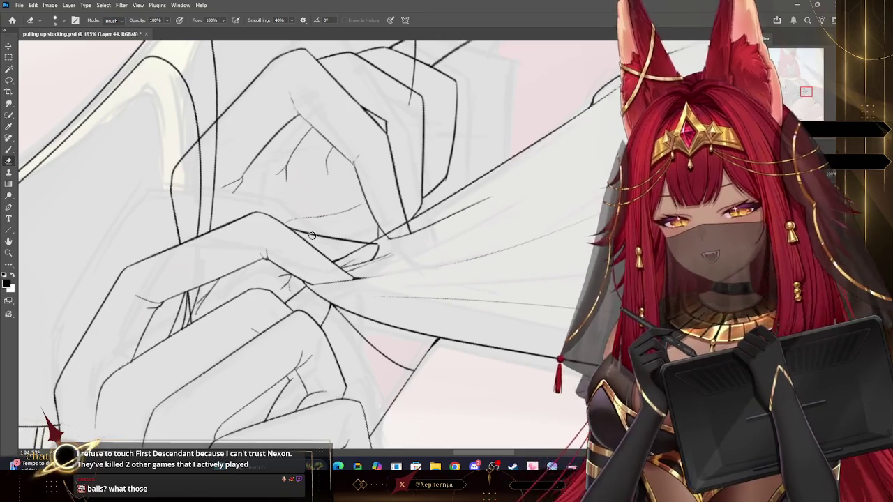
key("b")
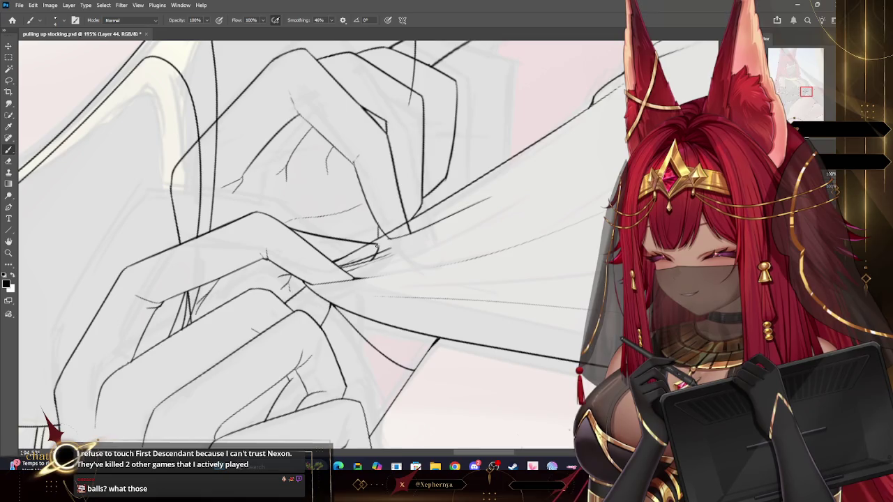
key("e")
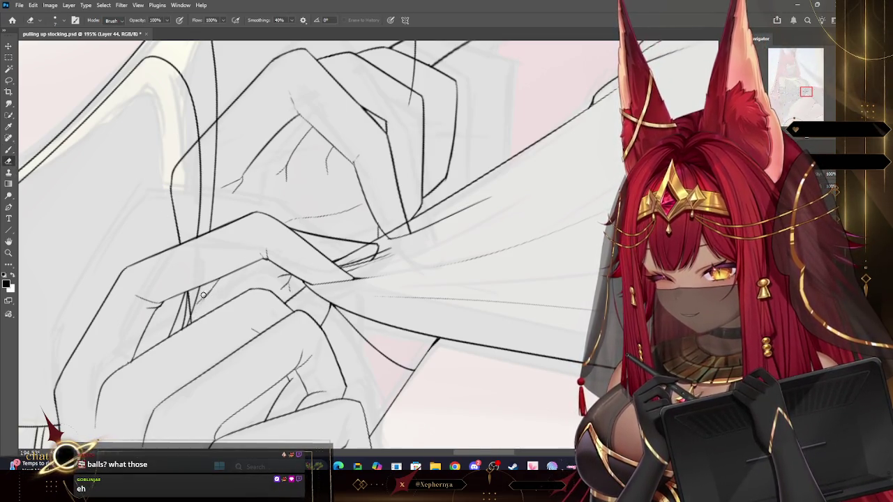
key("bracketleft")
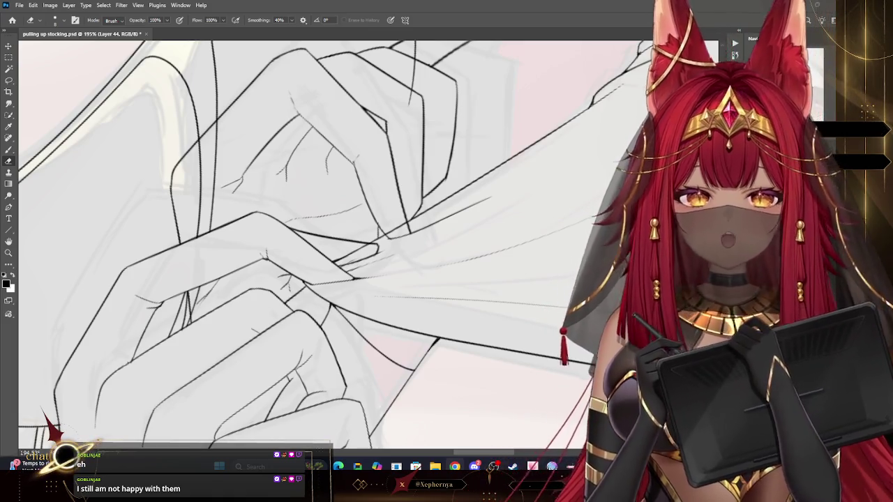
Select the Eraser and make Layer 43, beneath the lineart, the active layer
left_click(8, 148)
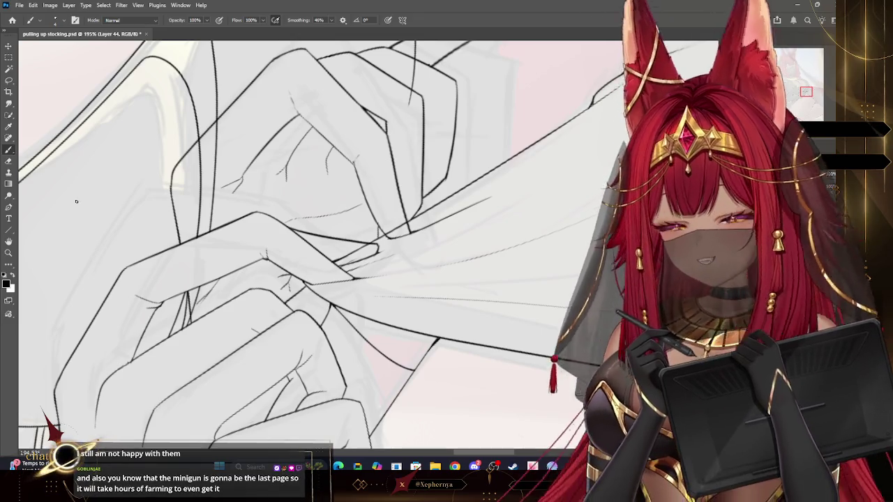
left_click(9, 162)
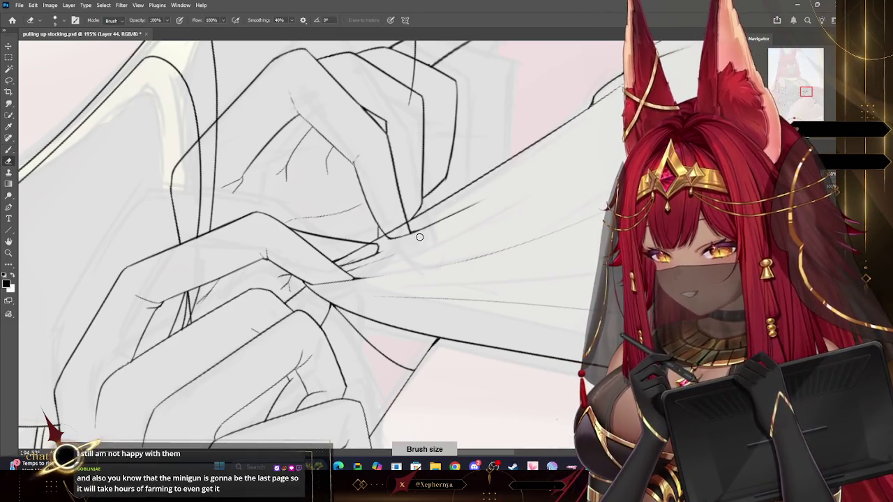
key("alt+bracketleft")
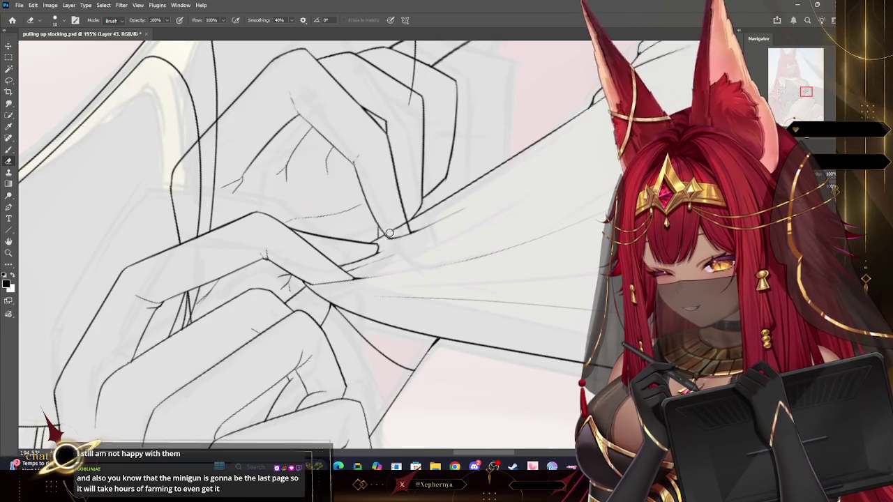
left_click(8, 252)
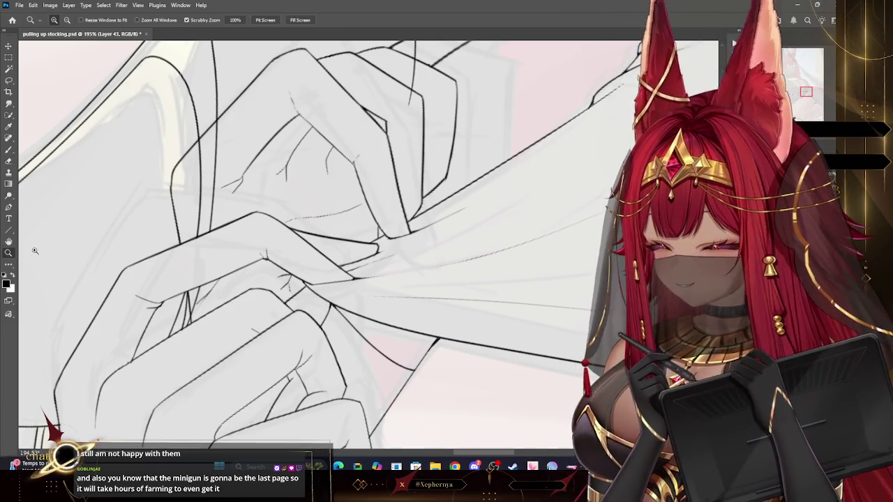
Zoom and rotate the view to inspect the stocking pinch on the hands
left_click(413, 183, "alt")
left_click_drag(413, 182, 414, 182)
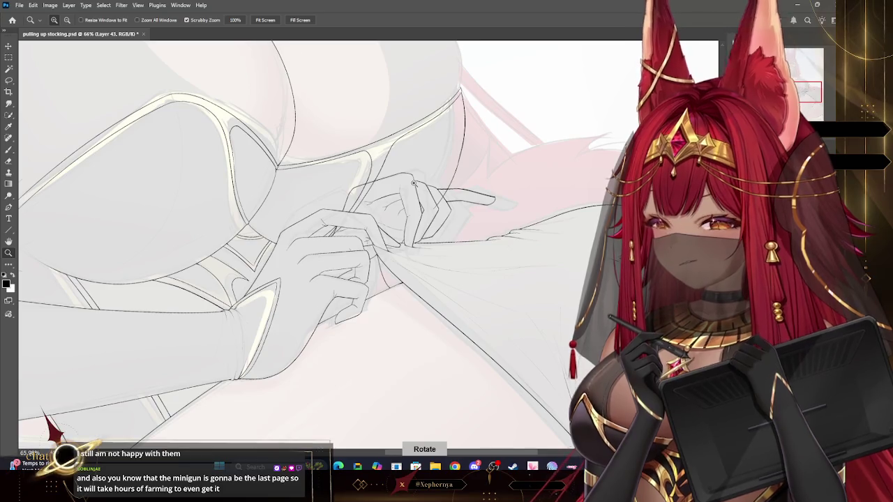
left_click(445, 302, "alt")
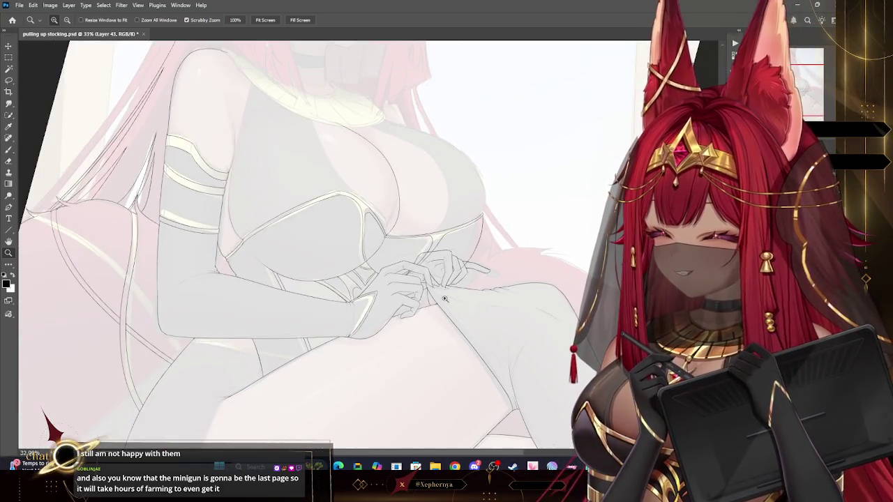
left_click_drag(445, 302, 457, 299)
left_click(438, 262)
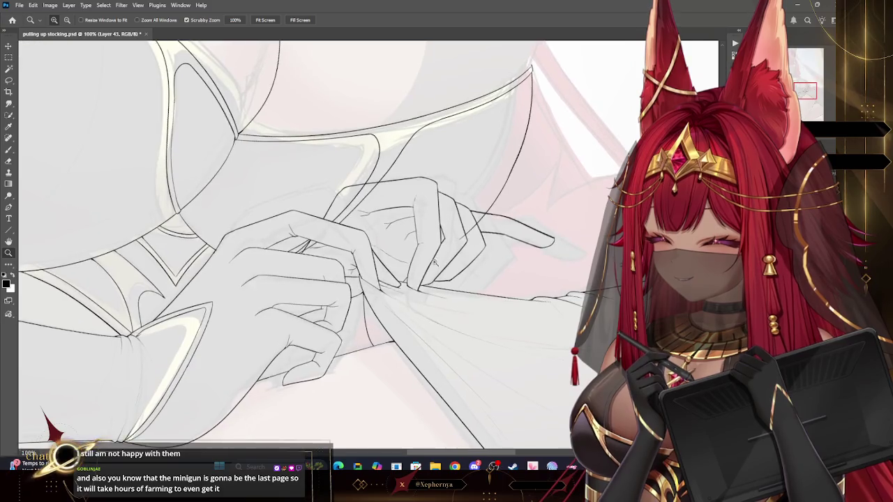
left_click_drag(438, 262, 471, 250)
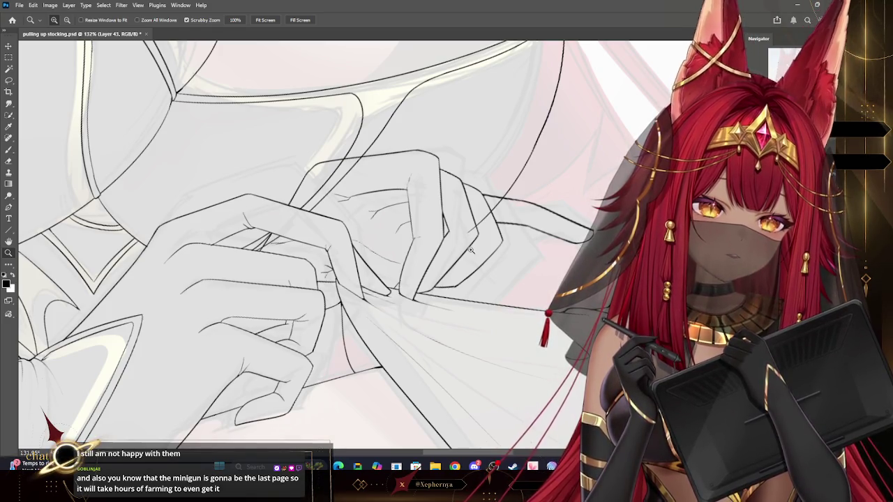
left_click_drag(348, 298, 391, 299)
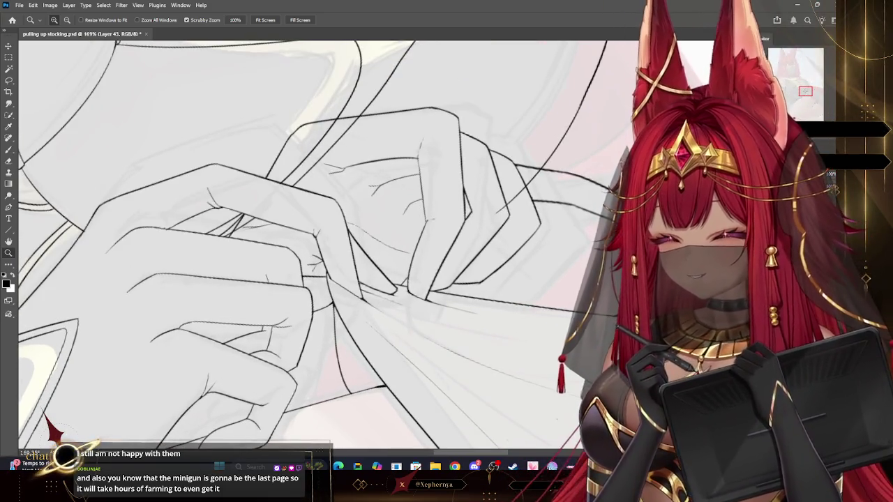
Erase stray inner lines around the upper hand's knuckles with an enlarged eraser
key("ctrl+z")
key("e")
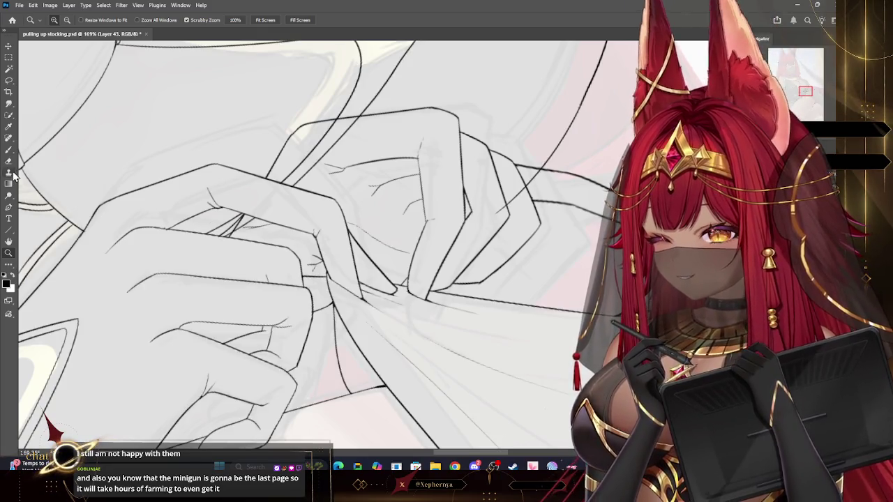
key("bracketright")
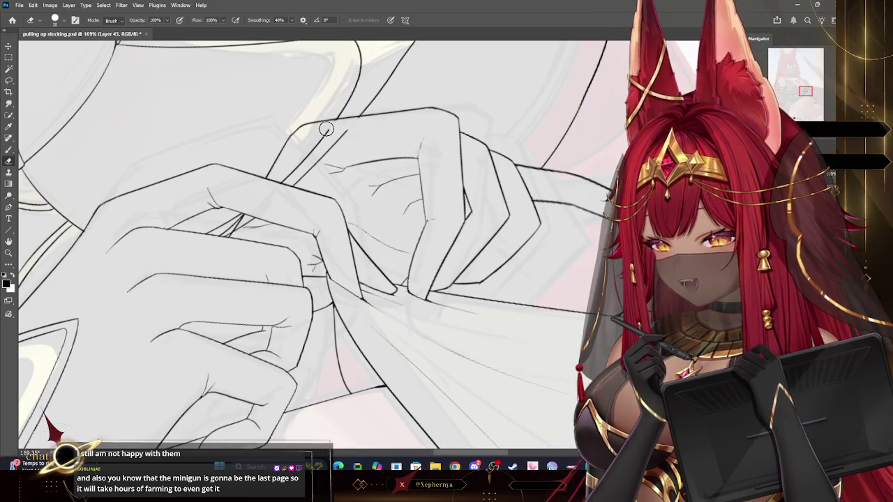
left_click_drag(355, 122, 328, 157)
key("bracketright")
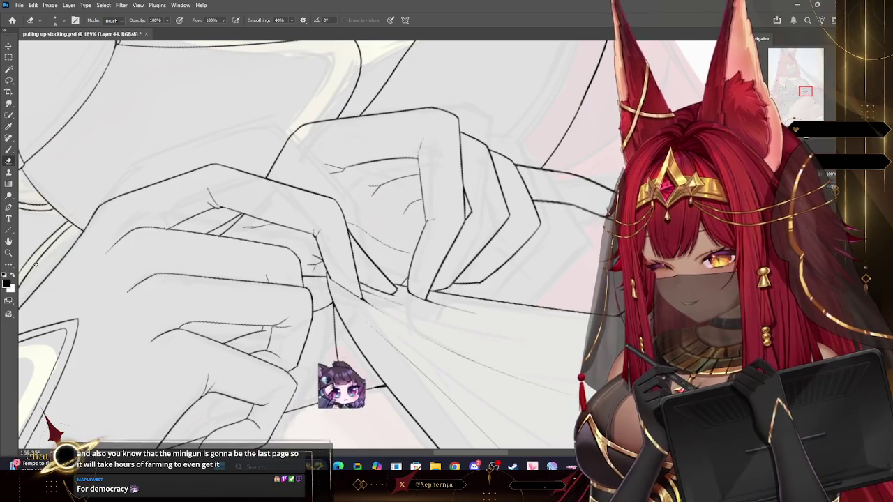
key("z")
left_click_drag(41, 252, 475, 235)
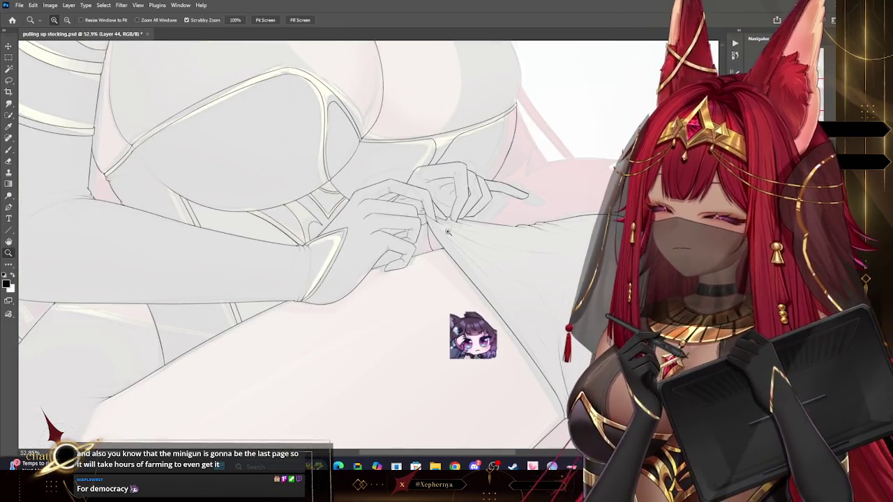
Undo the last brush stroke, enlarge the eraser to clean the grip lines, then zoom out
key("e")
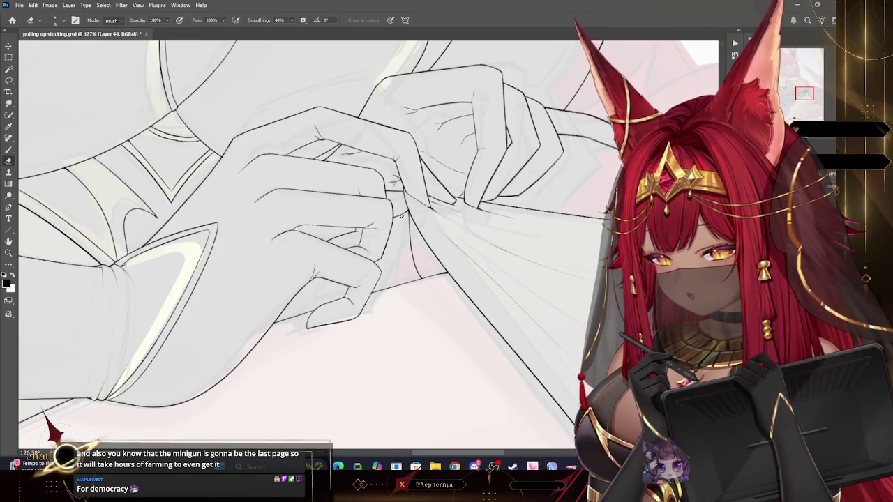
key("b")
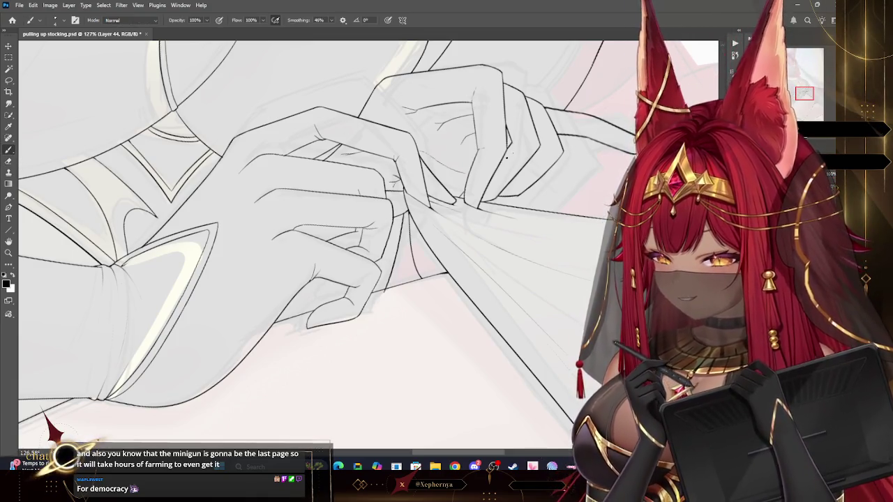
key("ctrl+z")
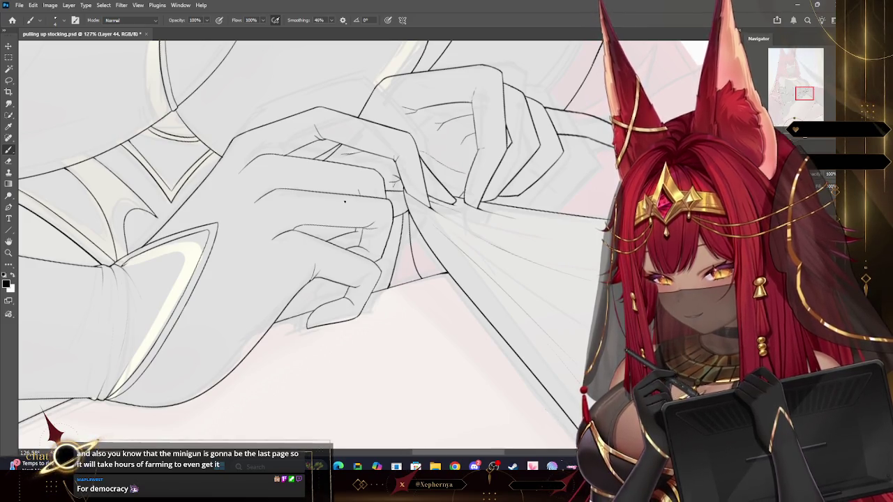
key("e")
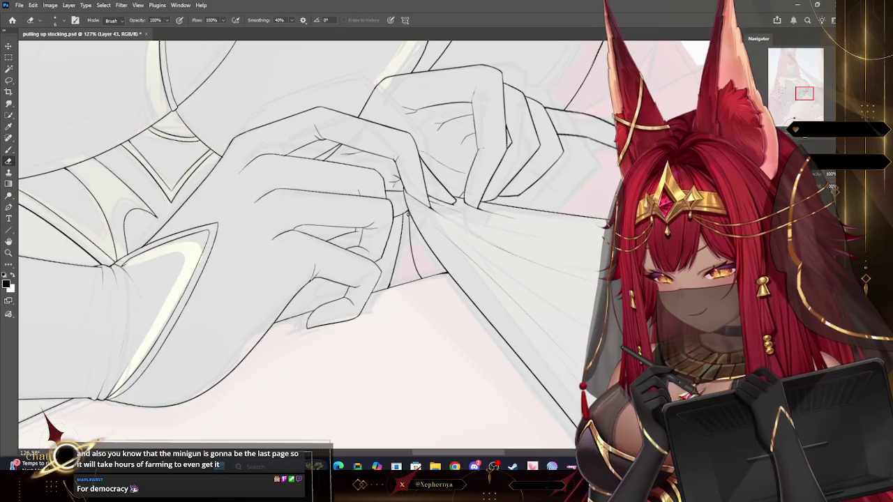
key("bracketright")
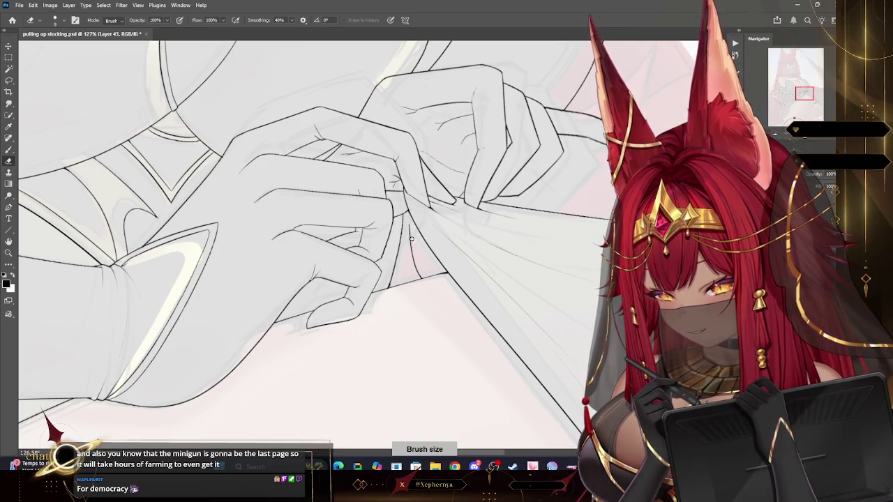
key("bracketright")
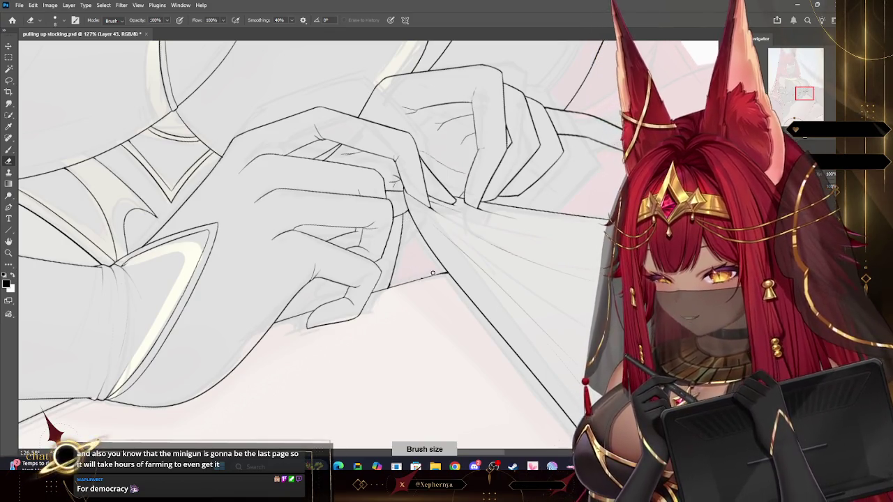
key("z")
mouse_move(415, 187)
left_mouse_down()
mouse_move(650, 99)
mouse_move(628, 140)
left_mouse_up()
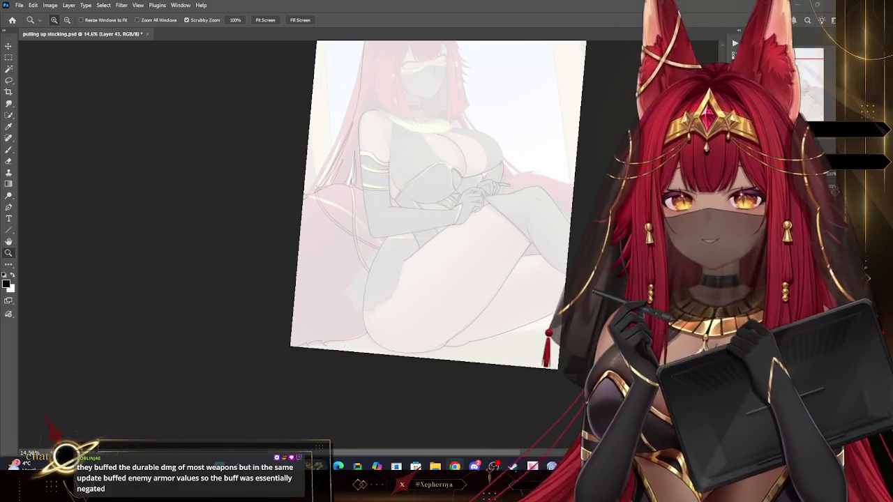
scroll(516, 191, "down", 2)
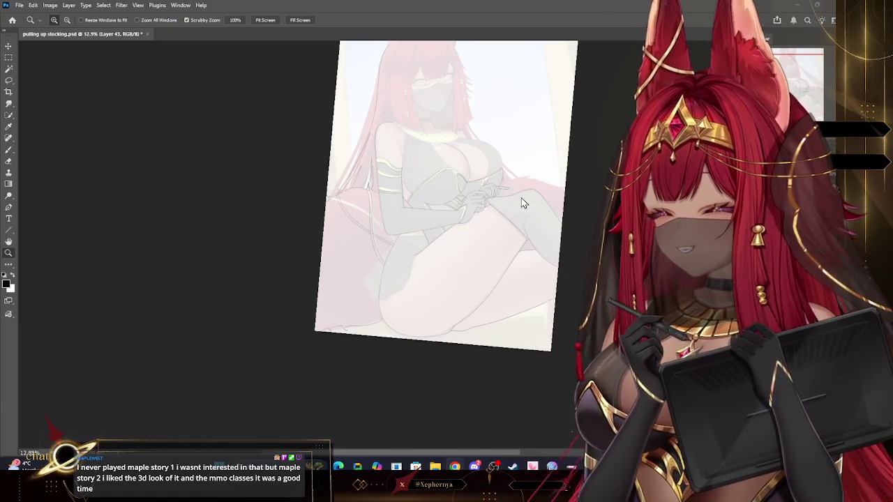
Zoom in on the chest, return to Layer 44, and ink the chest's outer curve
left_click_drag(522, 193, 501, 222)
left_click_drag(507, 168, 617, 100)
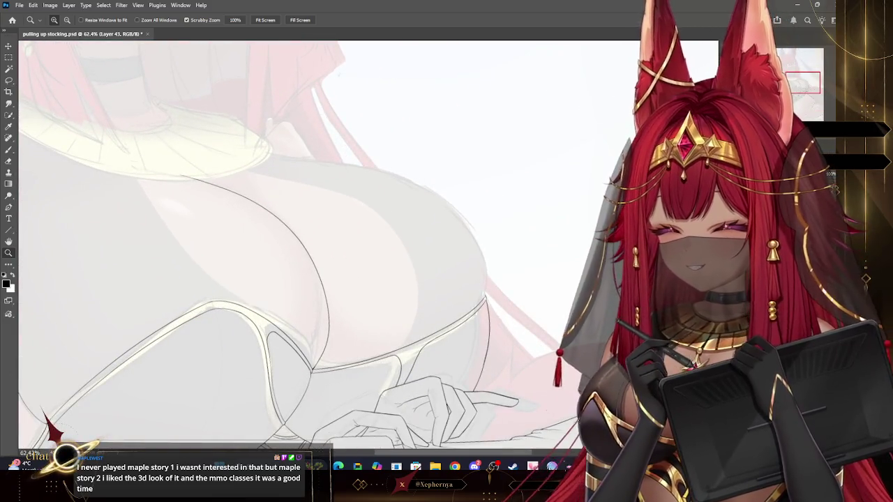
key("ctrl+shift+alt+n")
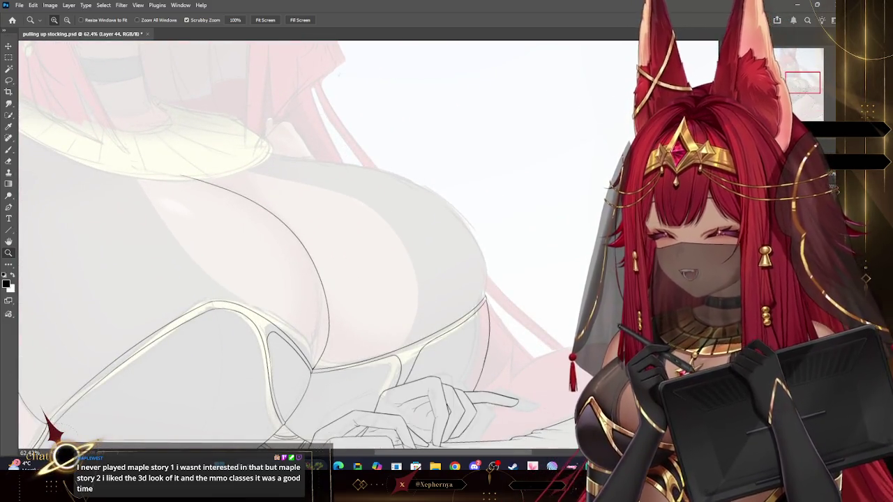
left_click(13, 151)
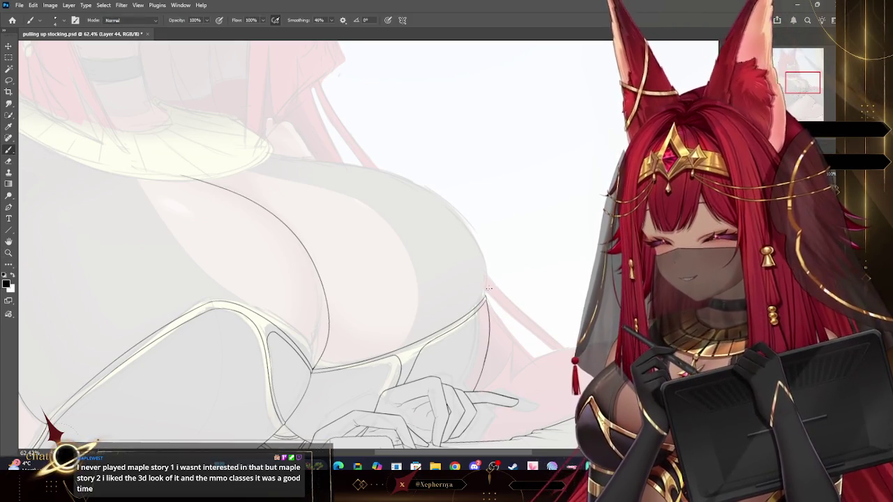
mouse_move(477, 234)
left_mouse_down()
mouse_move(440, 206)
mouse_move(257, 148)
left_mouse_up()
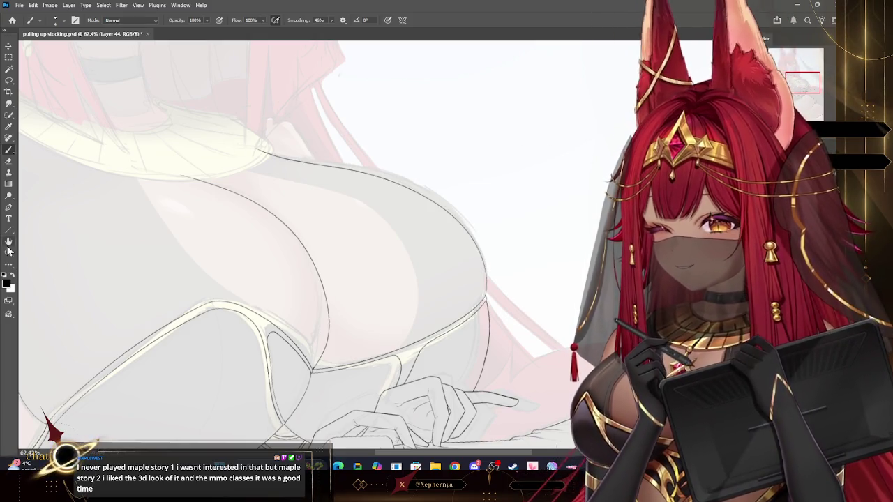
Check the chest edge close up, then zoom out to about 32% showing torso and hands
left_click(8, 251)
left_click_drag(544, 182, 510, 142)
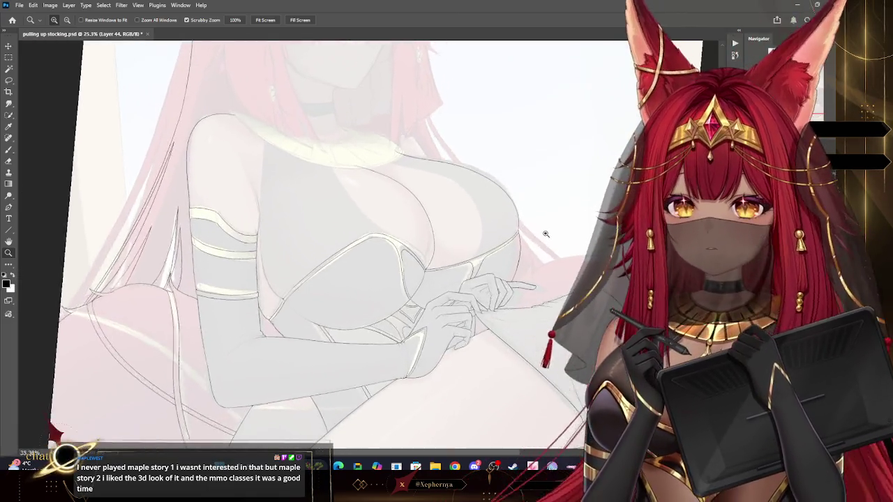
left_click_drag(526, 225, 536, 233)
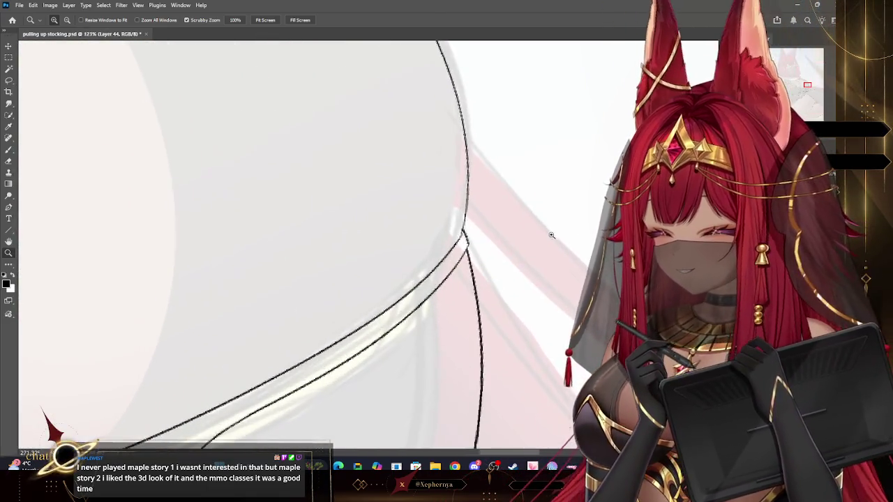
key("b")
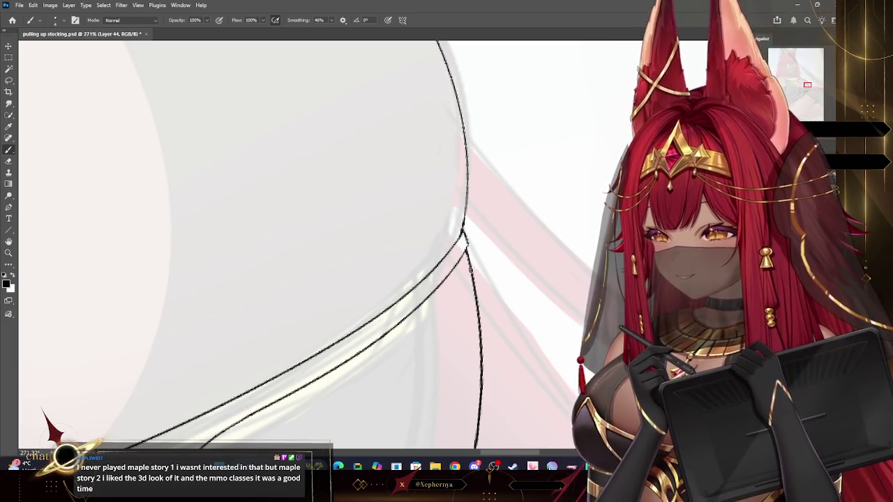
left_click(9, 253)
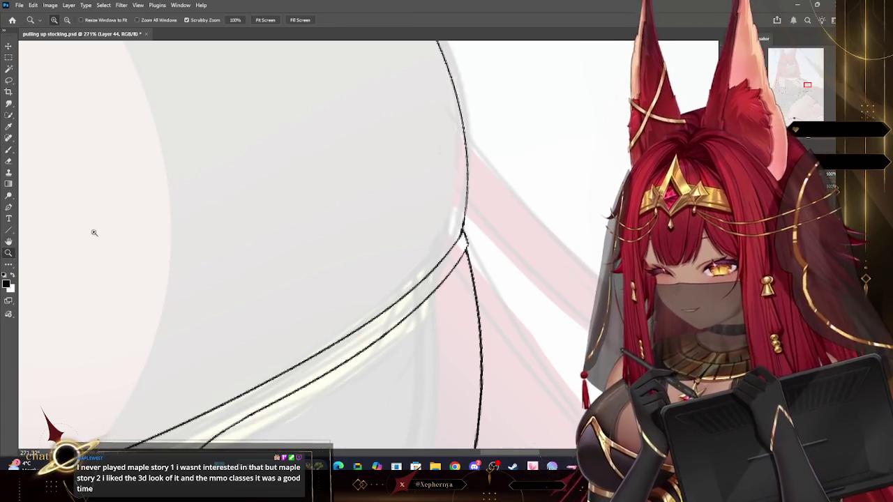
left_click_drag(446, 185, 368, 179)
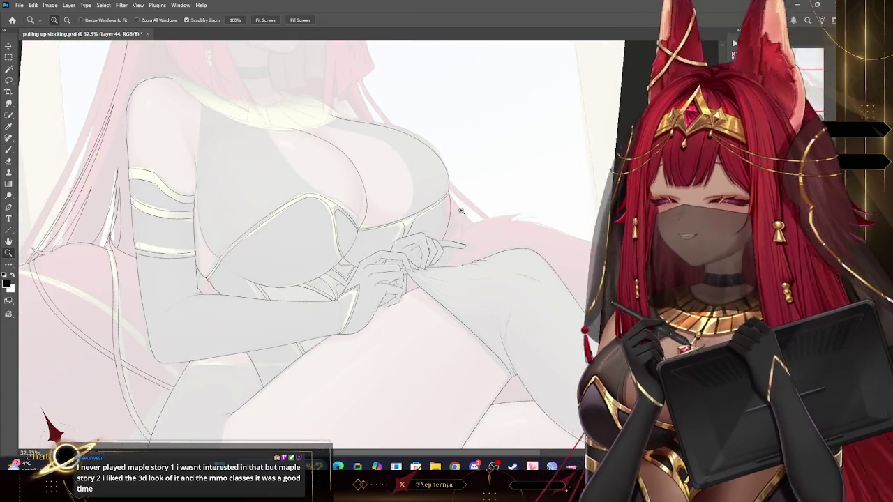
Zoom out to about 12% to show the whole canvas, then go to merge the lineart down
left_click_drag(466, 217, 482, 155)
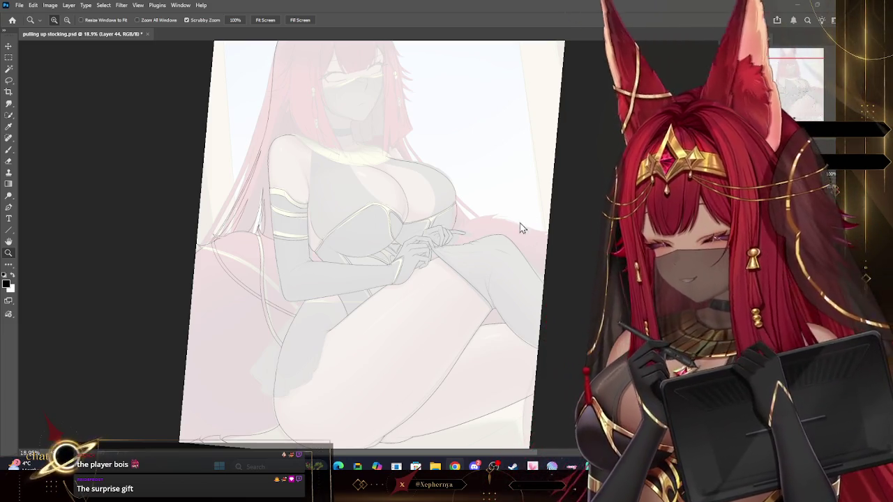
scroll(551, 209, "down", 1)
scroll(560, 206, "up", 4)
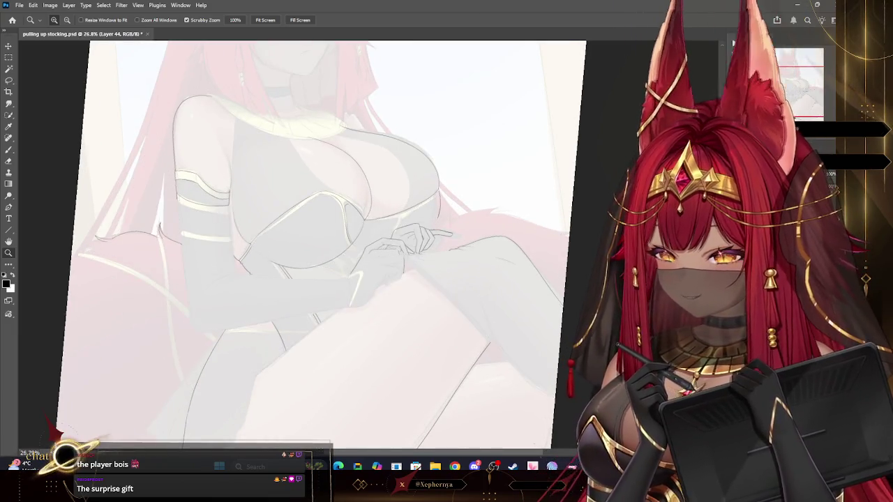
scroll(566, 270, "down", 5)
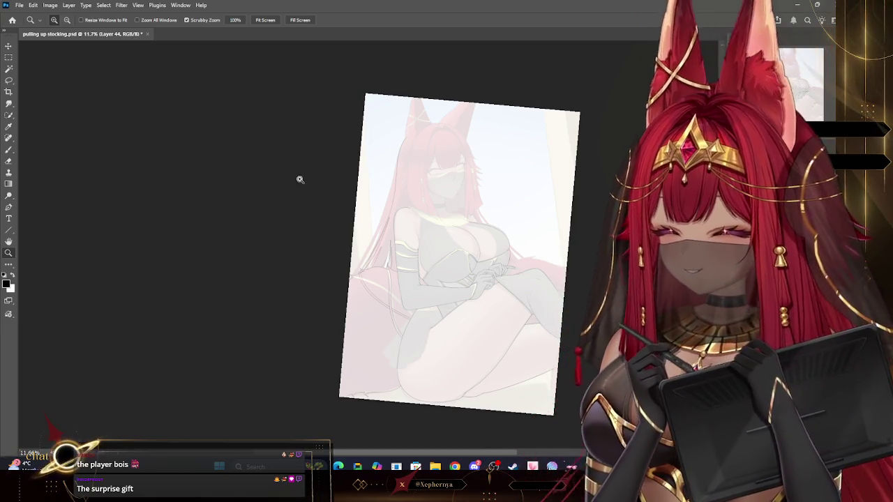
left_click(68, 4)
Apply Merge Down and ink fur tufts along the tail behind the leg
left_click(91, 323)
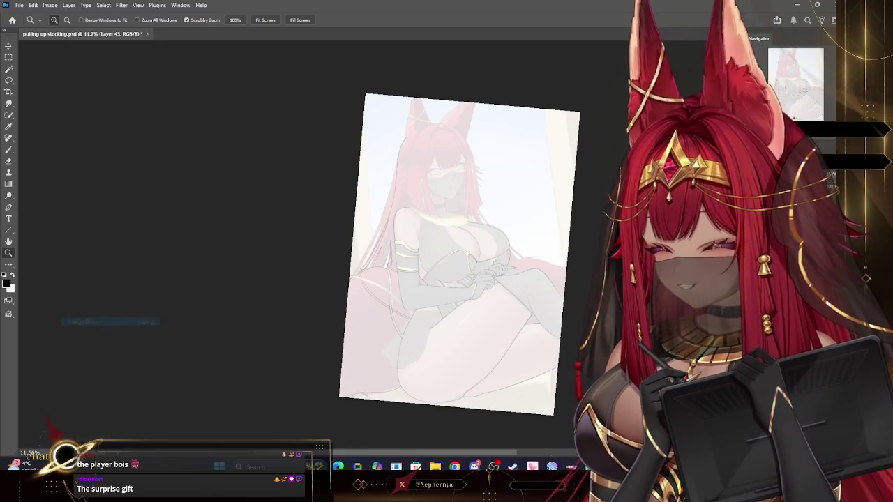
scroll(564, 277, "up", 5)
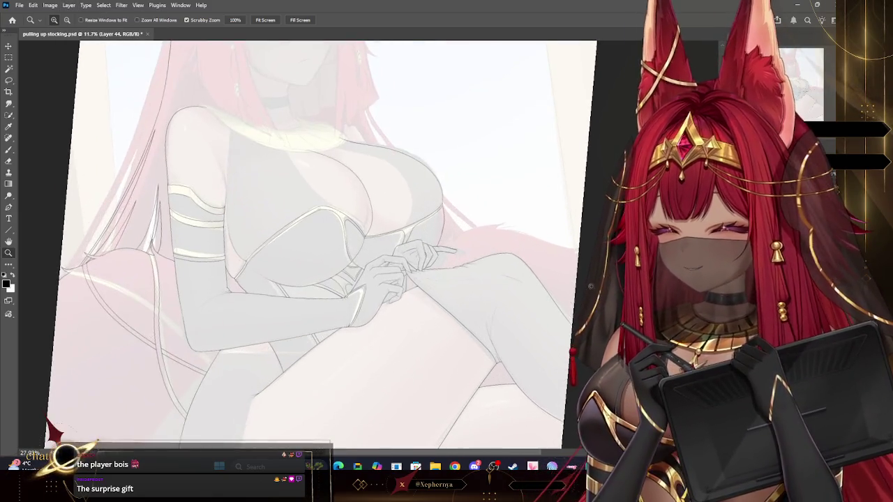
scroll(562, 259, "up", 3)
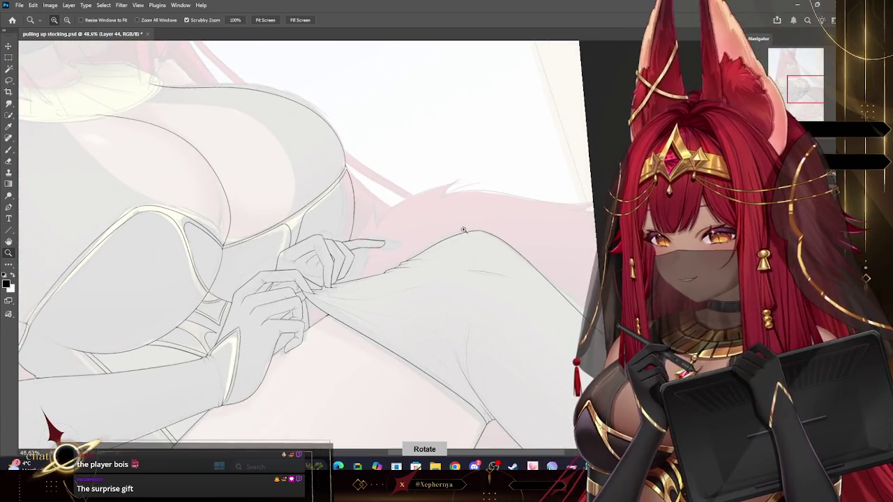
scroll(458, 229, "up", 3)
key("b")
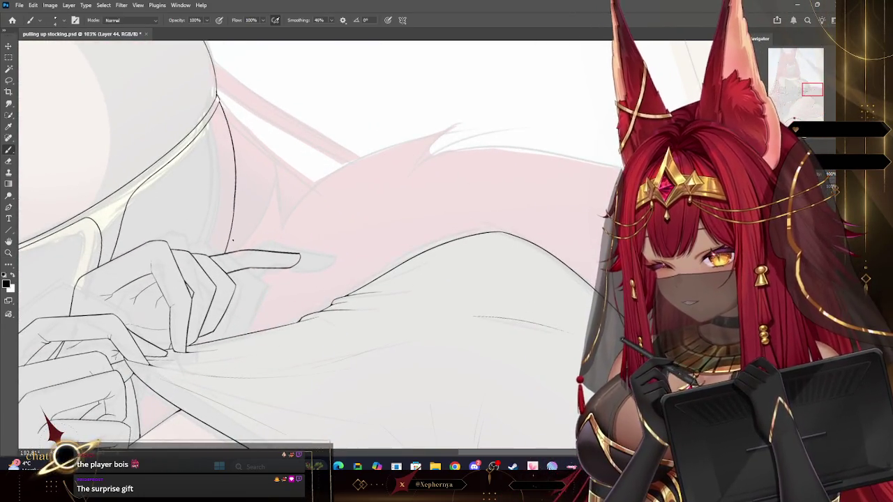
mouse_move(231, 244)
left_mouse_down()
mouse_move(259, 168)
mouse_move(270, 227)
mouse_move(428, 123)
left_mouse_up()
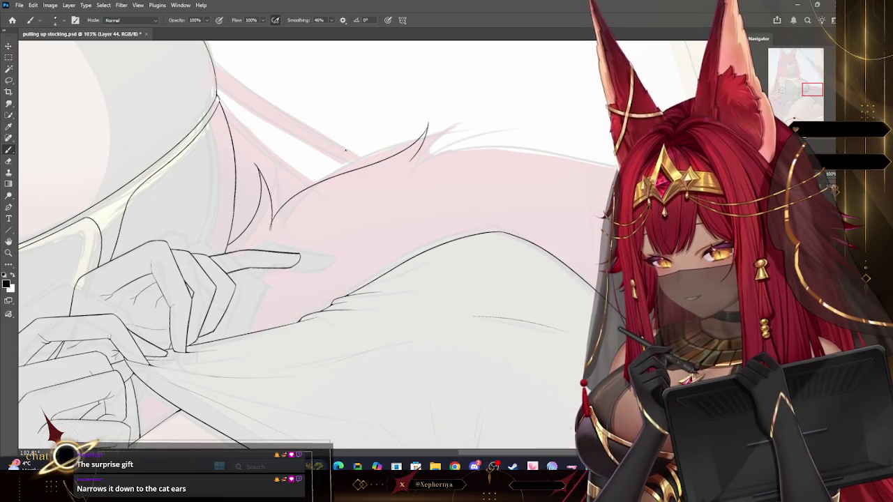
Tilt the view toward the tail and ink its long upper outline to a tufted tip
key("z")
left_click_drag(345, 216, 336, 210)
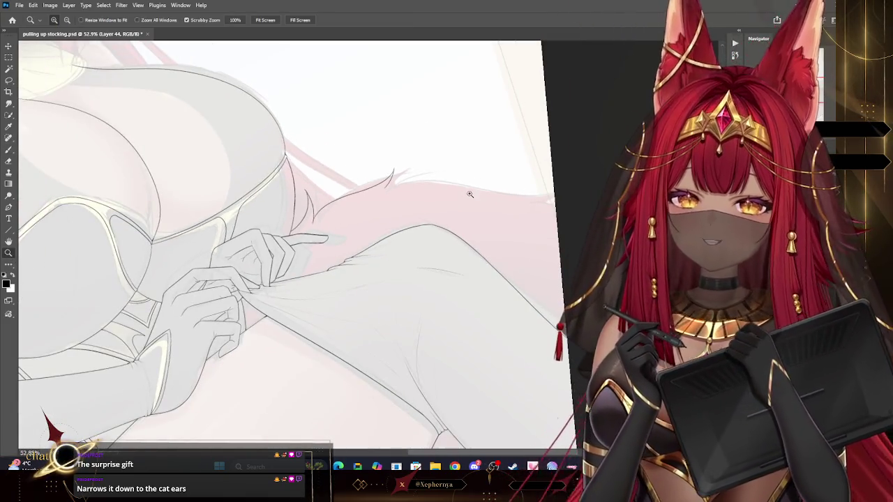
left_click_drag(468, 186, 446, 122)
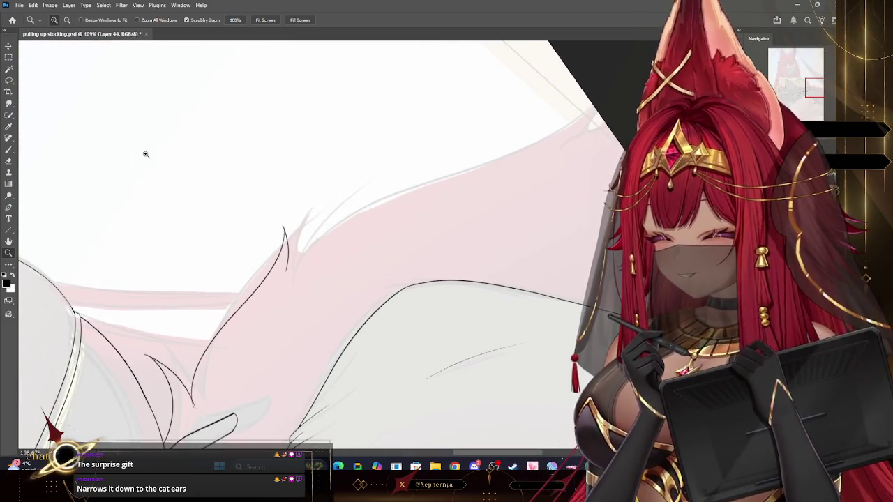
key("b")
left_click_drag(284, 273, 560, 108)
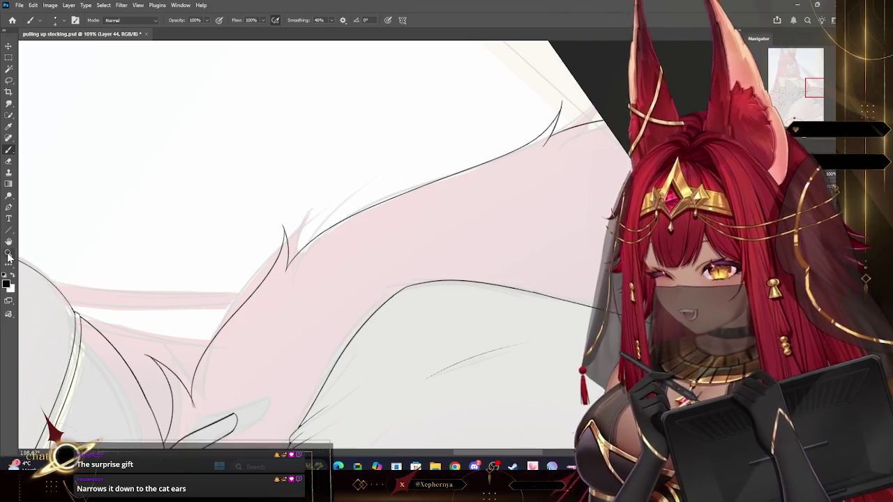
key("z")
left_click_drag(419, 136, 355, 135)
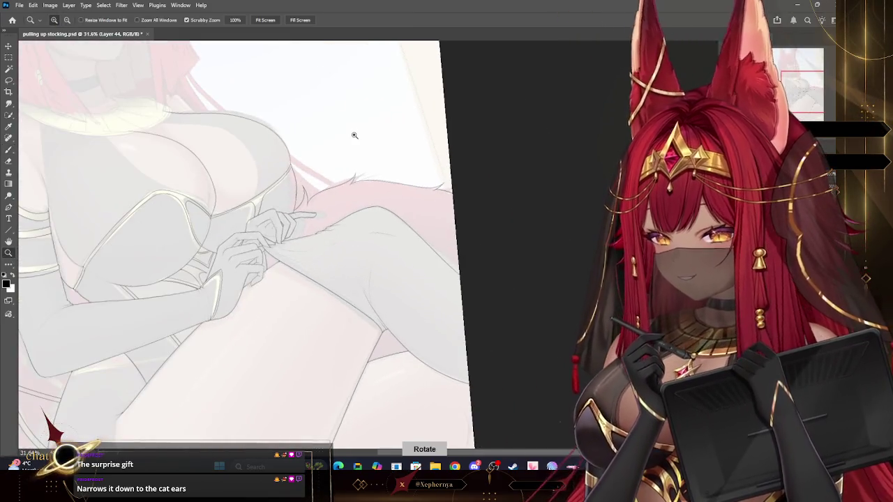
Straighten the canvas, zoom to 257% on the tail tip, and trim the inner tuft's point
left_click_drag(475, 189, 444, 158)
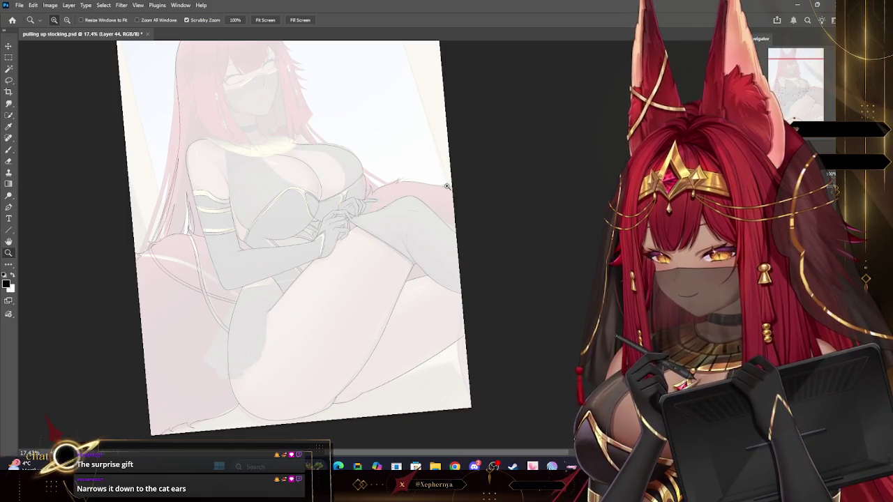
left_click_drag(385, 181, 472, 170)
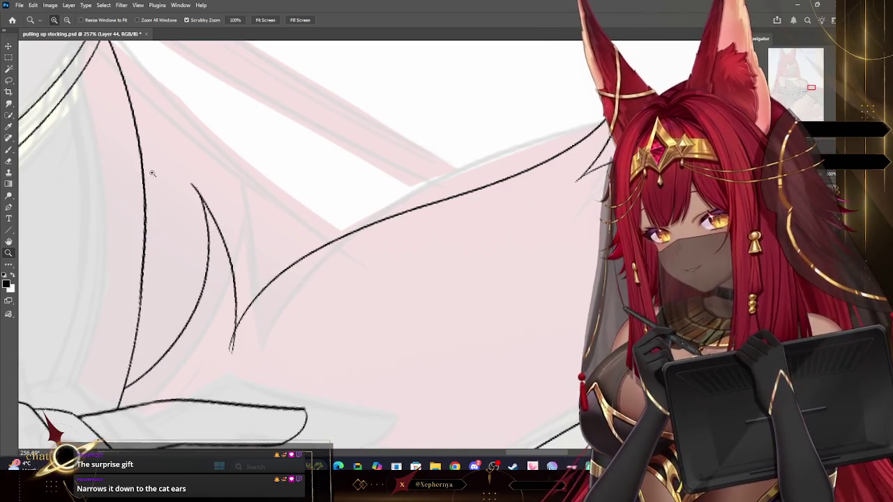
key("b")
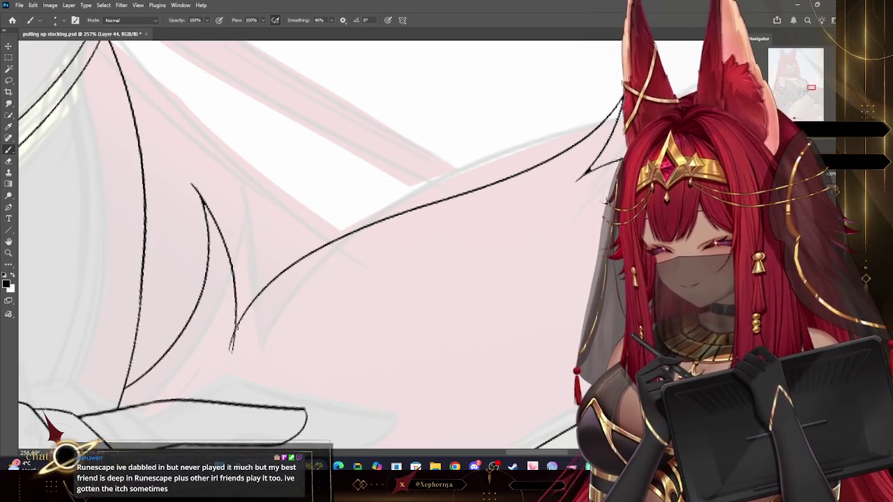
key("e")
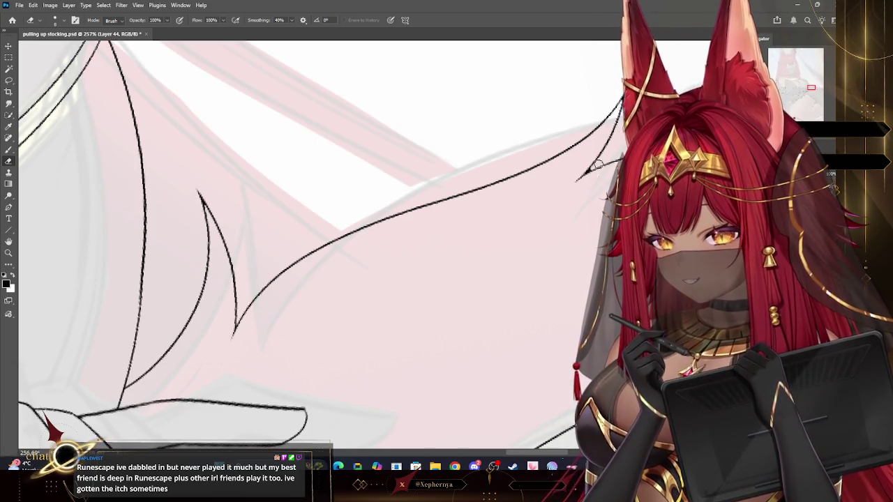
Zoom in on the tail tip and erase the overshooting ends of the upper and diagonal tail lines
key("z")
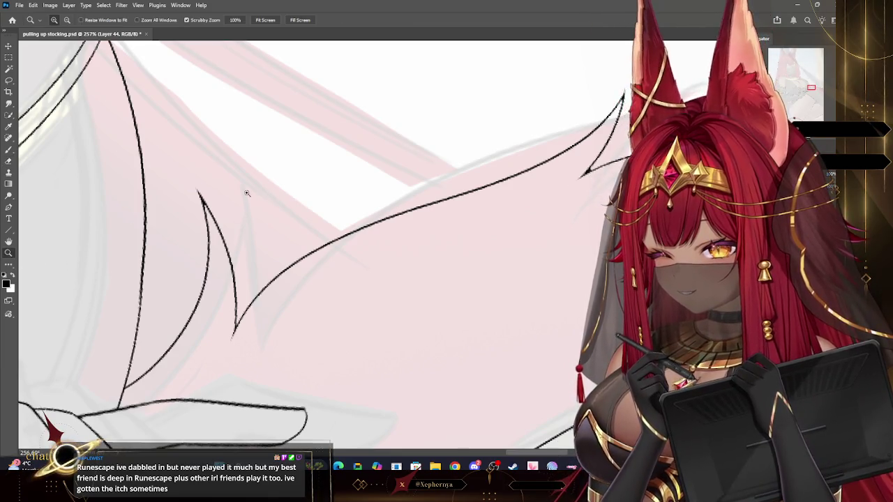
left_click_drag(556, 177, 544, 198)
left_click_drag(604, 201, 628, 201)
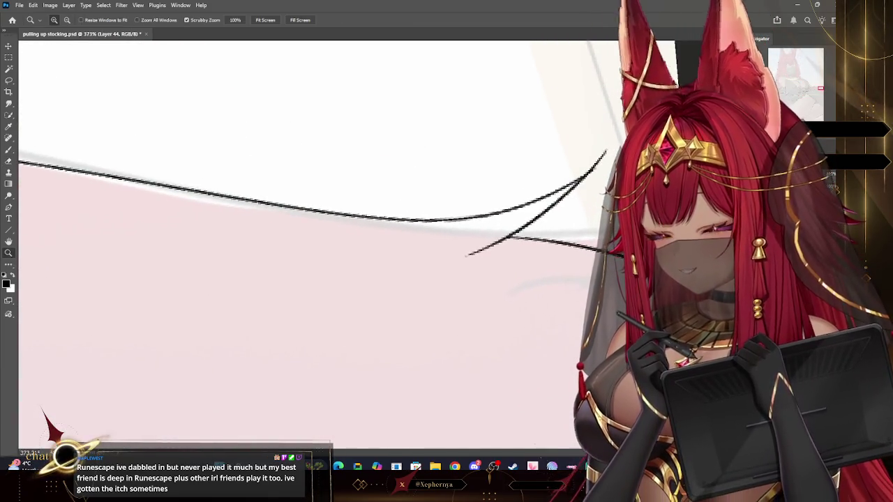
left_click(10, 150)
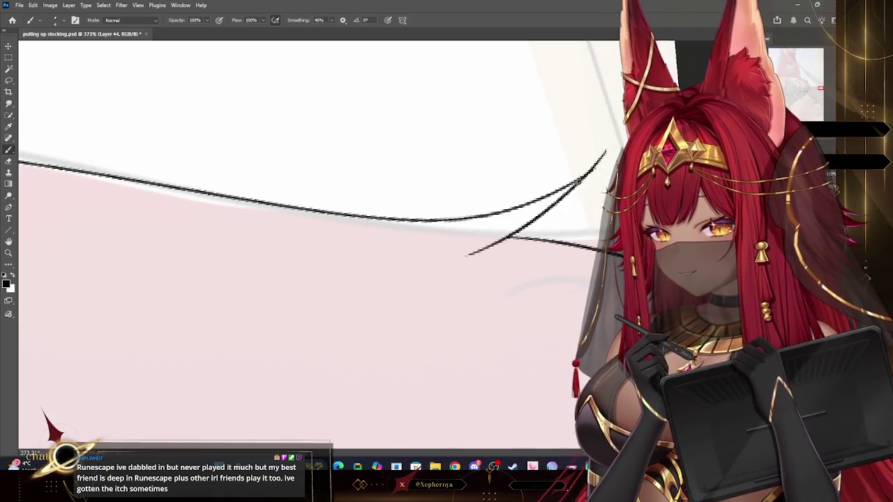
key("e")
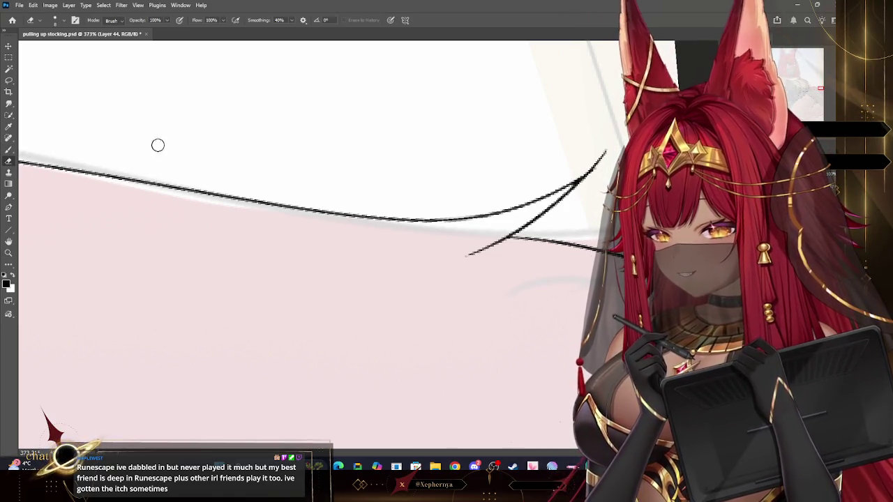
left_click_drag(591, 166, 570, 208)
left_click_drag(454, 258, 474, 252)
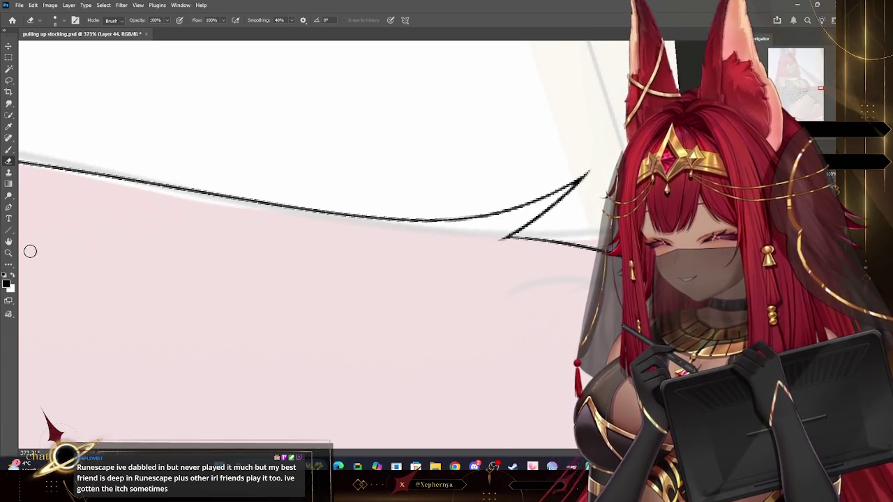
Fit the illustration on screen and bring up green and blue Land Raider tank reference images
left_click(8, 252)
key("ctrl+0")
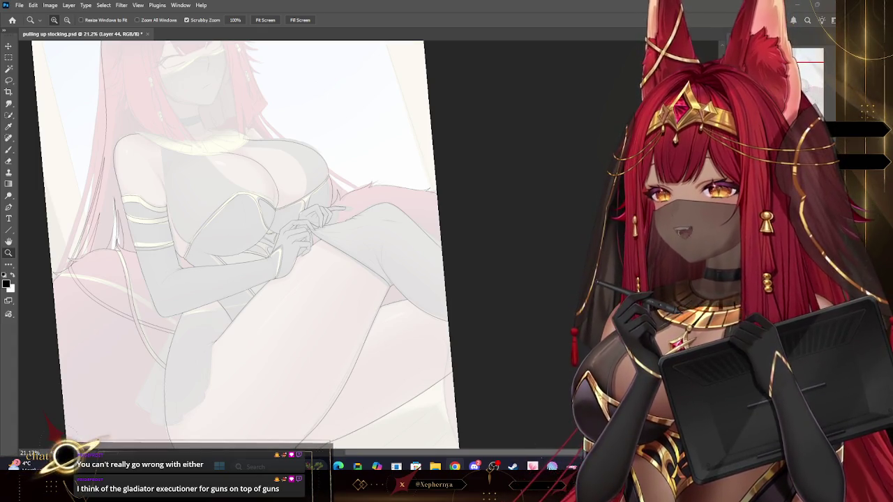
key("alt+Tab")
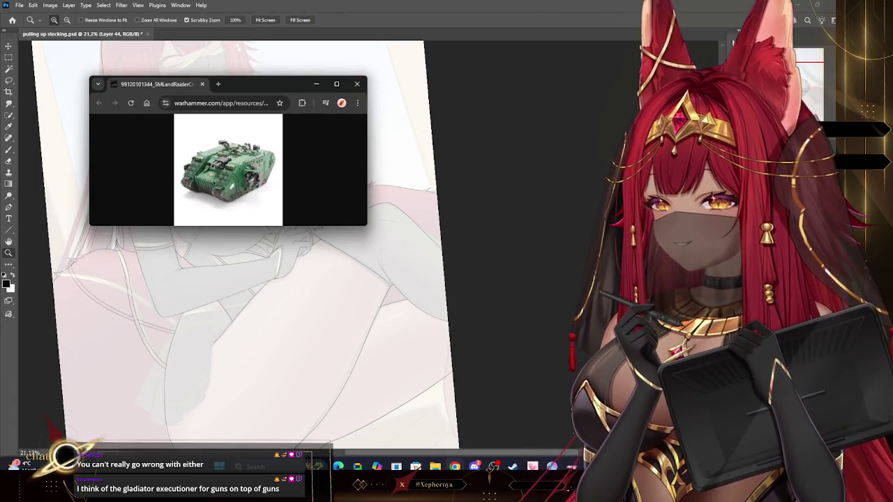
key("alt+Tab")
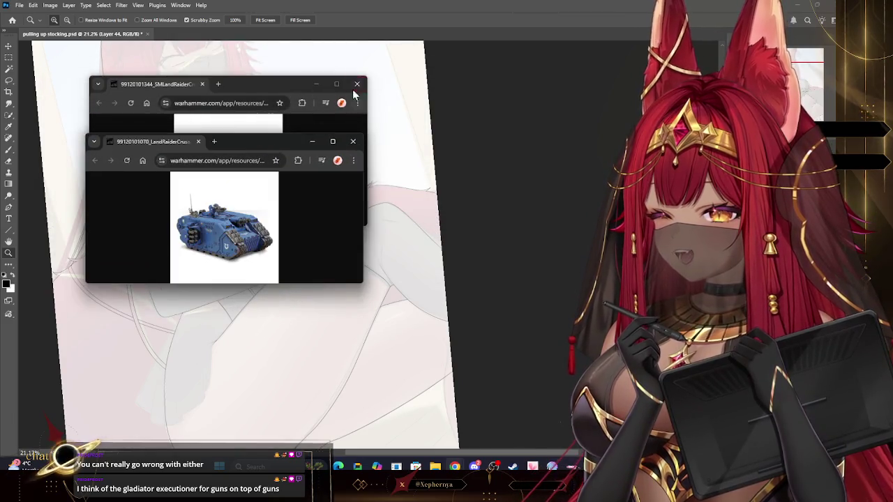